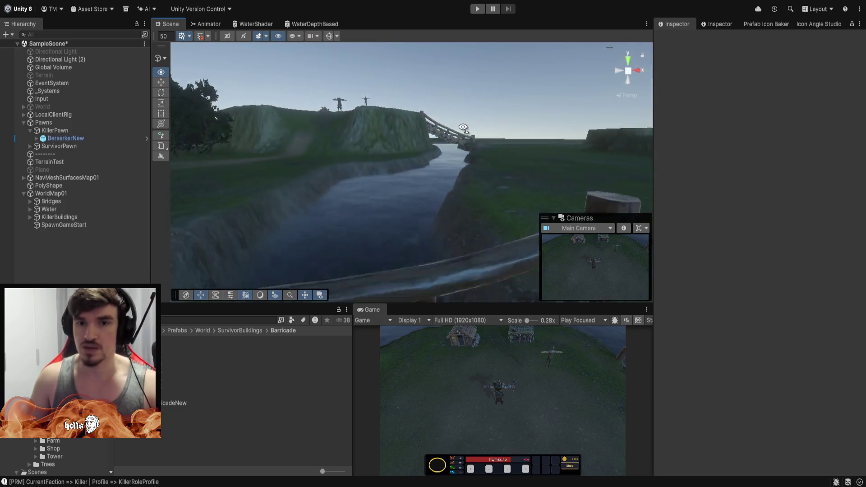
- Disable the Water object and orbit the view down onto the exposed riverbed and cliff
{"action": "left_click", "coordinate": [49, 210]}
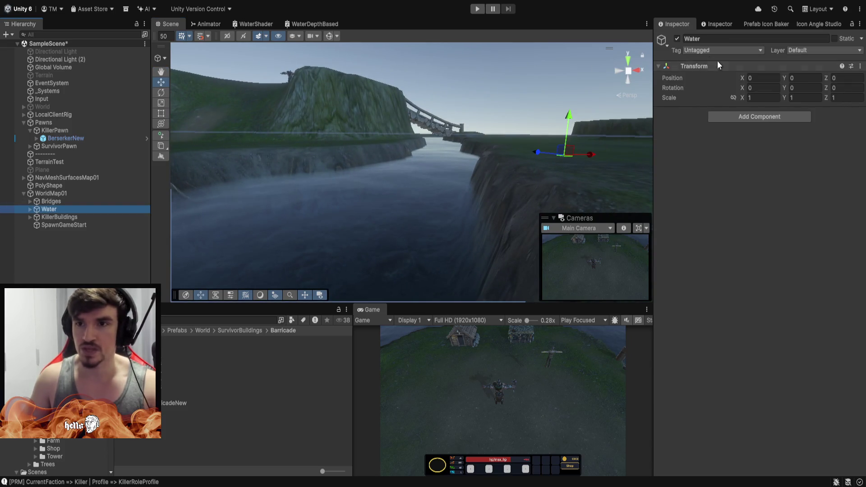
{"action": "left_click", "coordinate": [677, 39]}
{"action": "mouse_move", "coordinate": [380, 272]}
{"action": "left_mouse_down"}
{"action": "mouse_move", "coordinate": [377, 196]}
{"action": "mouse_move", "coordinate": [373, 214]}
{"action": "mouse_move", "coordinate": [787, 213]}
{"action": "mouse_move", "coordinate": [829, 249]}
{"action": "mouse_move", "coordinate": [667, 203]}
{"action": "mouse_move", "coordinate": [391, 168]}
{"action": "mouse_move", "coordinate": [357, 154]}
{"action": "mouse_move", "coordinate": [248, 135]}
{"action": "mouse_move", "coordinate": [495, 130]}
{"action": "mouse_move", "coordinate": [516, 63]}
{"action": "mouse_move", "coordinate": [456, 104]}
{"action": "mouse_move", "coordinate": [460, 110]}
{"action": "mouse_move", "coordinate": [489, 132]}
{"action": "mouse_move", "coordinate": [626, 142]}
{"action": "mouse_move", "coordinate": [467, 149]}
{"action": "mouse_move", "coordinate": [572, 149]}
{"action": "mouse_move", "coordinate": [580, 141]}
{"action": "mouse_move", "coordinate": [444, 164]}
{"action": "mouse_move", "coordinate": [245, 157]}
{"action": "left_mouse_up"}
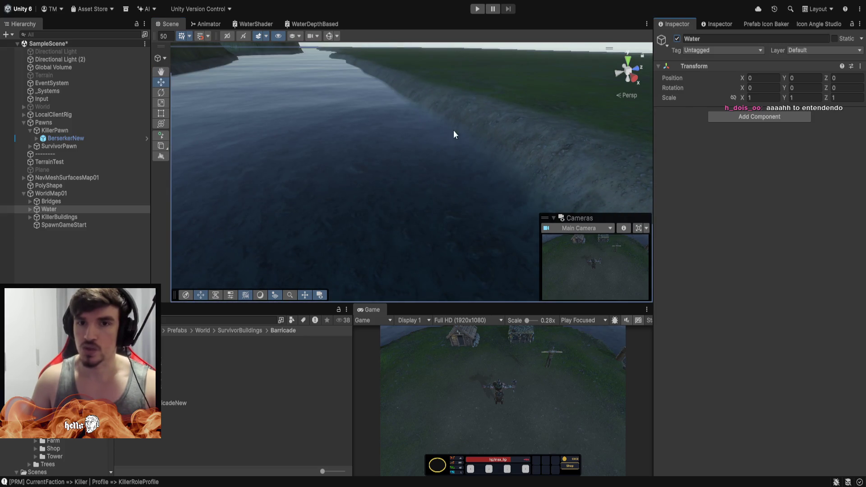
{"action": "mouse_move", "coordinate": [454, 134]}
{"action": "left_mouse_down"}
{"action": "mouse_move", "coordinate": [338, 120]}
{"action": "mouse_move", "coordinate": [541, 145]}
{"action": "mouse_move", "coordinate": [527, 143]}
{"action": "mouse_move", "coordinate": [379, 209]}
{"action": "mouse_move", "coordinate": [454, 246]}
{"action": "mouse_move", "coordinate": [531, 235]}
{"action": "mouse_move", "coordinate": [518, 199]}
{"action": "mouse_move", "coordinate": [493, 174]}
{"action": "mouse_move", "coordinate": [460, 87]}
{"action": "mouse_move", "coordinate": [195, 160]}
{"action": "mouse_move", "coordinate": [294, 151]}
{"action": "mouse_move", "coordinate": [366, 185]}
{"action": "mouse_move", "coordinate": [468, 199]}
{"action": "mouse_move", "coordinate": [386, 232]}
{"action": "mouse_move", "coordinate": [529, 141]}
{"action": "mouse_move", "coordinate": [710, 161]}
{"action": "left_mouse_up"}
- Activate TerrainTest's Paint Texture tool and shrink the brush size from about 123 to 48
{"action": "left_click", "coordinate": [78, 163]}
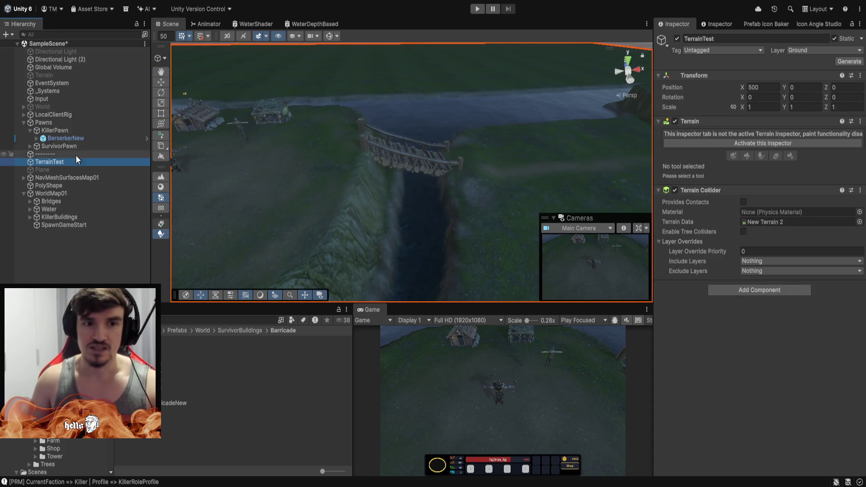
{"action": "left_click", "coordinate": [779, 143]}
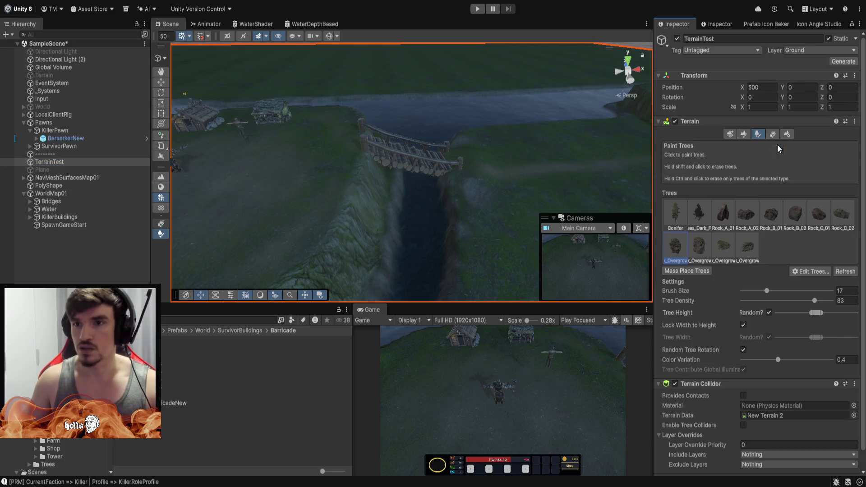
{"action": "left_click", "coordinate": [161, 187]}
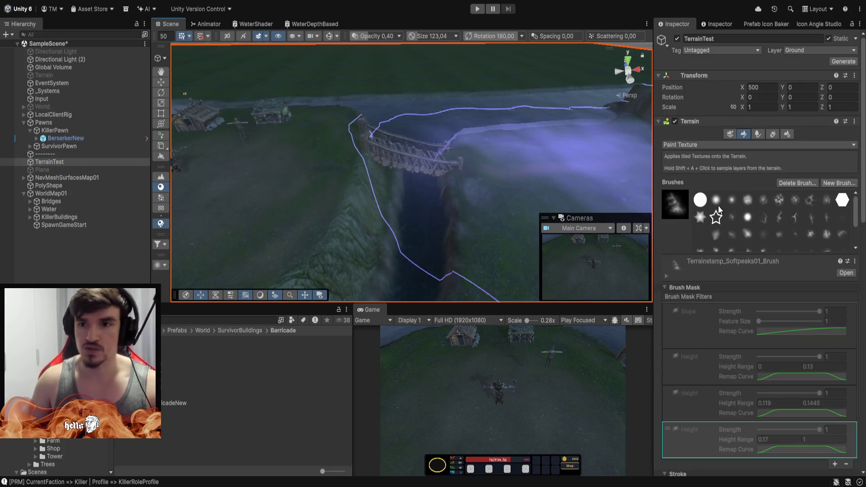
{"action": "scroll", "coordinate": [692, 304], "scroll_direction": "down", "scroll_amount": 3}
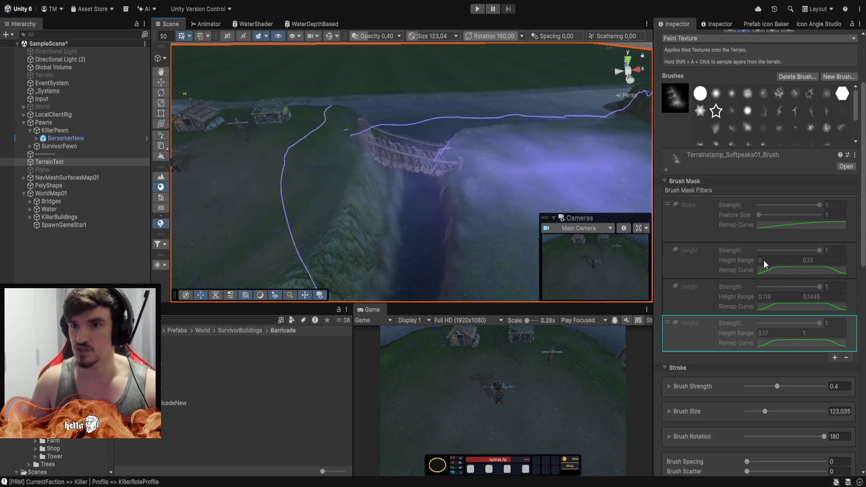
{"action": "left_click_drag", "start_coordinate": [768, 413], "coordinate": [756, 413]}
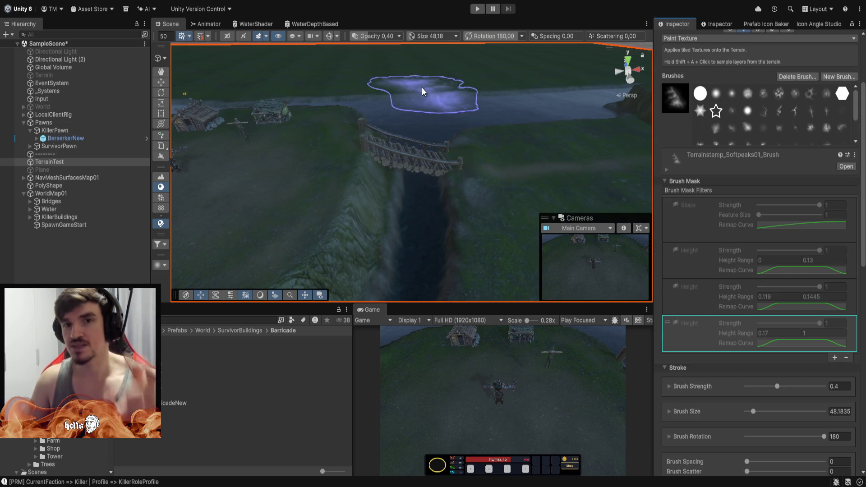
{"action": "mouse_move", "coordinate": [519, 157]}
{"action": "left_mouse_down"}
{"action": "mouse_move", "coordinate": [436, 123]}
{"action": "mouse_move", "coordinate": [388, 136]}
{"action": "left_mouse_up"}
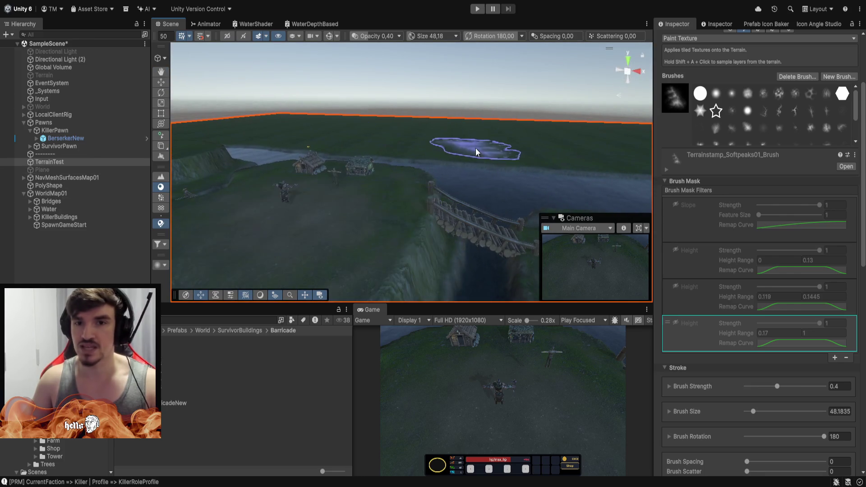
{"action": "scroll", "coordinate": [630, 210], "scroll_direction": "up", "scroll_amount": 5}
{"action": "scroll", "coordinate": [386, 110], "scroll_direction": "down", "scroll_amount": 5}
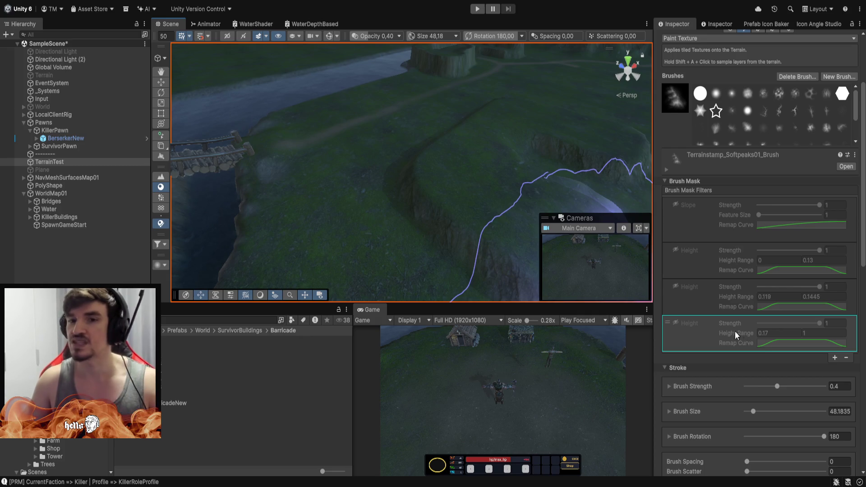
{"action": "mouse_move", "coordinate": [388, 111]}
{"action": "left_mouse_down"}
{"action": "mouse_move", "coordinate": [408, 86]}
{"action": "mouse_move", "coordinate": [327, 88]}
{"action": "mouse_move", "coordinate": [328, 34]}
{"action": "mouse_move", "coordinate": [429, 62]}
{"action": "mouse_move", "coordinate": [424, 117]}
{"action": "mouse_move", "coordinate": [580, 106]}
{"action": "left_mouse_up"}
{"action": "scroll", "coordinate": [424, 117], "scroll_direction": "down", "scroll_amount": 5}
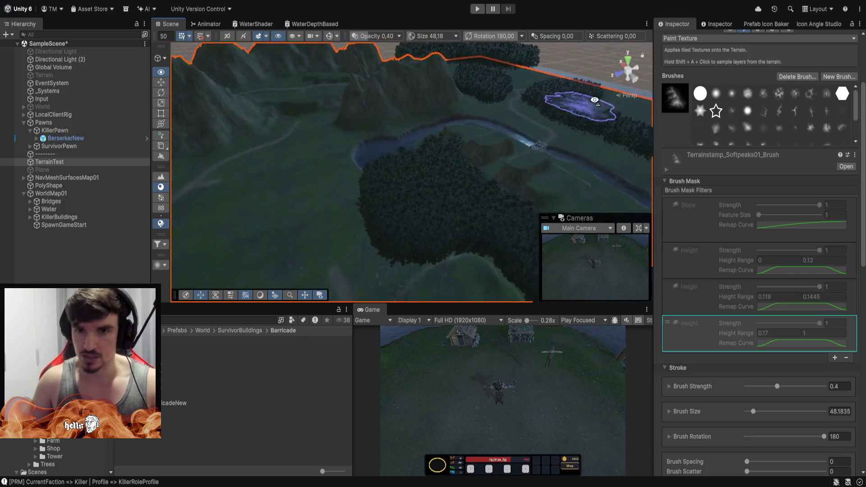
{"action": "scroll", "coordinate": [579, 106], "scroll_direction": "down", "scroll_amount": 3}
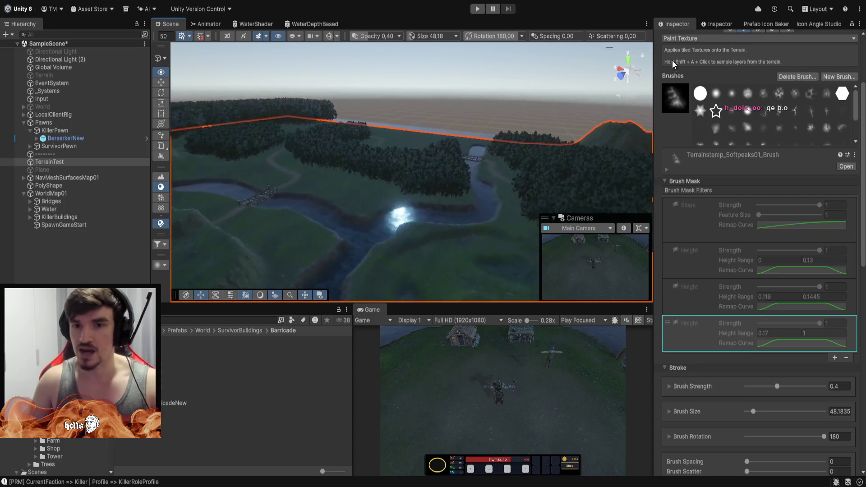
- Switch texture painting to the soft round brush and survey the forest from several angles
{"action": "scroll", "coordinate": [436, 84], "scroll_direction": "up", "scroll_amount": 5}
{"action": "mouse_move", "coordinate": [439, 81]}
{"action": "left_mouse_down"}
{"action": "mouse_move", "coordinate": [271, 8]}
{"action": "mouse_move", "coordinate": [373, 20]}
{"action": "left_mouse_up"}
{"action": "left_click", "coordinate": [732, 93]}
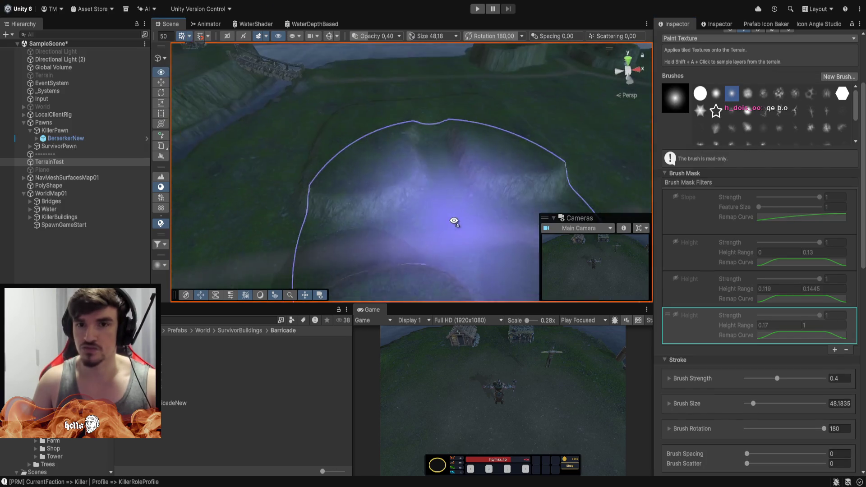
{"action": "left_click_drag", "start_coordinate": [454, 223], "coordinate": [583, 235]}
{"action": "scroll", "coordinate": [576, 233], "scroll_direction": "down", "scroll_amount": 8}
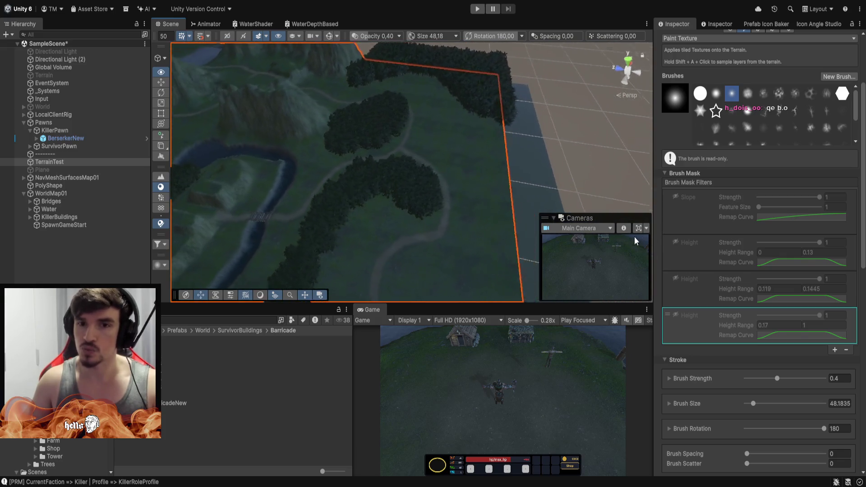
{"action": "mouse_move", "coordinate": [548, 226]}
{"action": "left_mouse_down"}
{"action": "mouse_move", "coordinate": [299, 209]}
{"action": "mouse_move", "coordinate": [437, 211]}
{"action": "mouse_move", "coordinate": [524, 277]}
{"action": "mouse_move", "coordinate": [454, 275]}
{"action": "mouse_move", "coordinate": [412, 246]}
{"action": "mouse_move", "coordinate": [515, 243]}
{"action": "mouse_move", "coordinate": [518, 234]}
{"action": "mouse_move", "coordinate": [412, 242]}
{"action": "mouse_move", "coordinate": [282, 228]}
{"action": "left_mouse_up"}
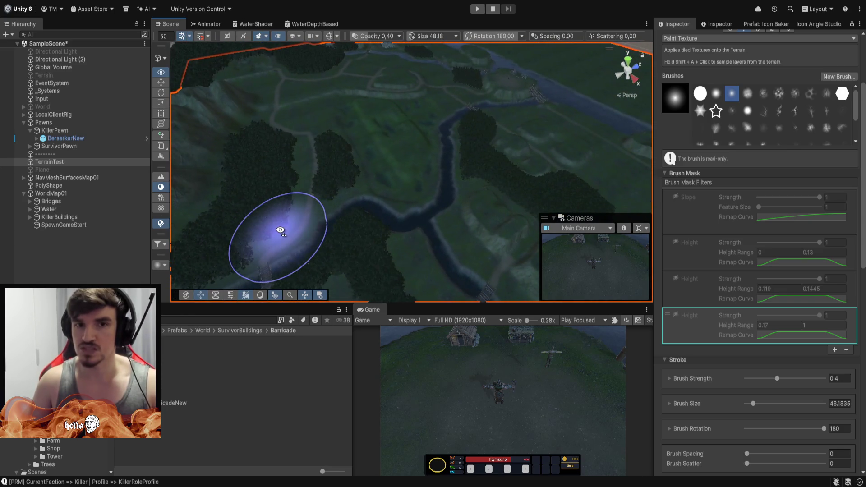
{"action": "scroll", "coordinate": [239, 94], "scroll_direction": "down", "scroll_amount": 5}
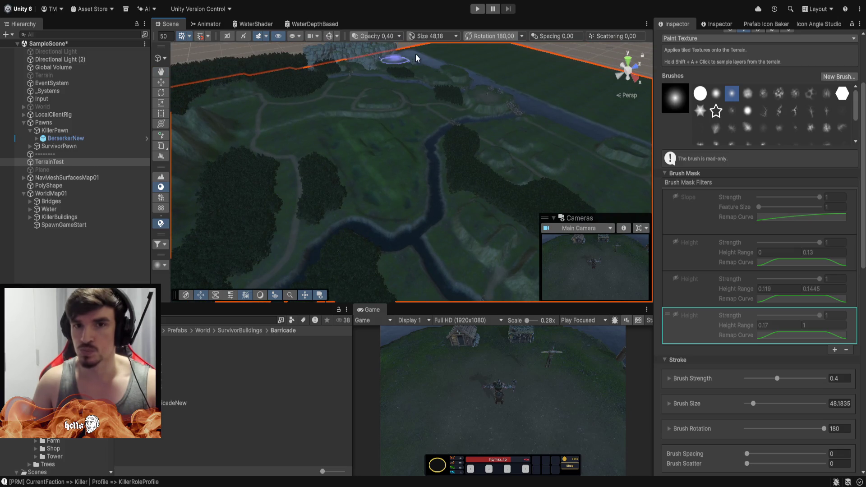
{"action": "mouse_move", "coordinate": [397, 111]}
{"action": "left_mouse_down"}
{"action": "mouse_move", "coordinate": [545, 125]}
{"action": "mouse_move", "coordinate": [496, 135]}
{"action": "left_mouse_up"}
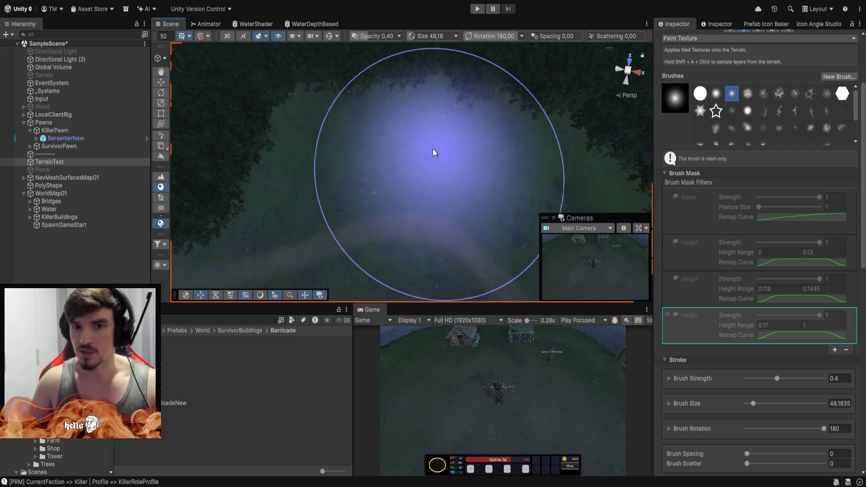
{"action": "scroll", "coordinate": [391, 196], "scroll_direction": "down", "scroll_amount": 5}
{"action": "mouse_move", "coordinate": [450, 83]}
{"action": "left_mouse_down"}
{"action": "mouse_move", "coordinate": [580, 87]}
{"action": "mouse_move", "coordinate": [516, 51]}
{"action": "mouse_move", "coordinate": [585, 41]}
{"action": "left_mouse_up"}
{"action": "scroll", "coordinate": [436, 67], "scroll_direction": "up", "scroll_amount": 3}
{"action": "mouse_move", "coordinate": [435, 68]}
{"action": "left_mouse_down"}
{"action": "mouse_move", "coordinate": [375, 135]}
{"action": "mouse_move", "coordinate": [518, 149]}
{"action": "mouse_move", "coordinate": [499, 96]}
{"action": "left_mouse_up"}
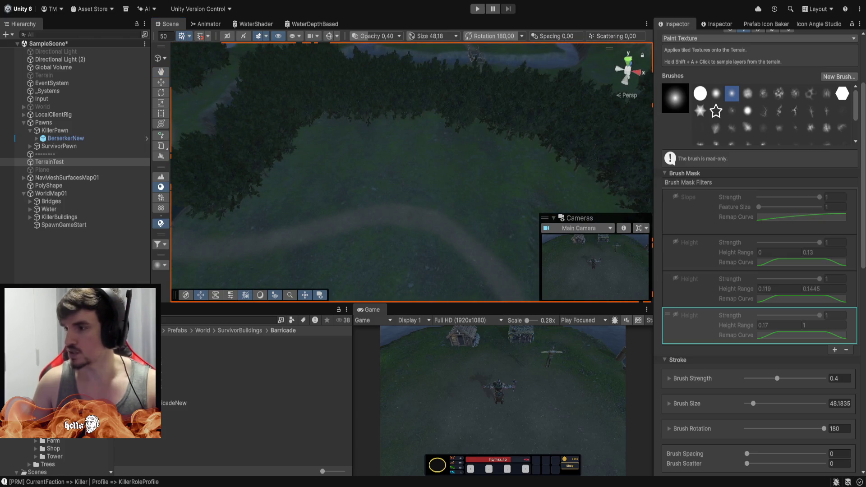
{"action": "key", "text": "alt+Tab"}
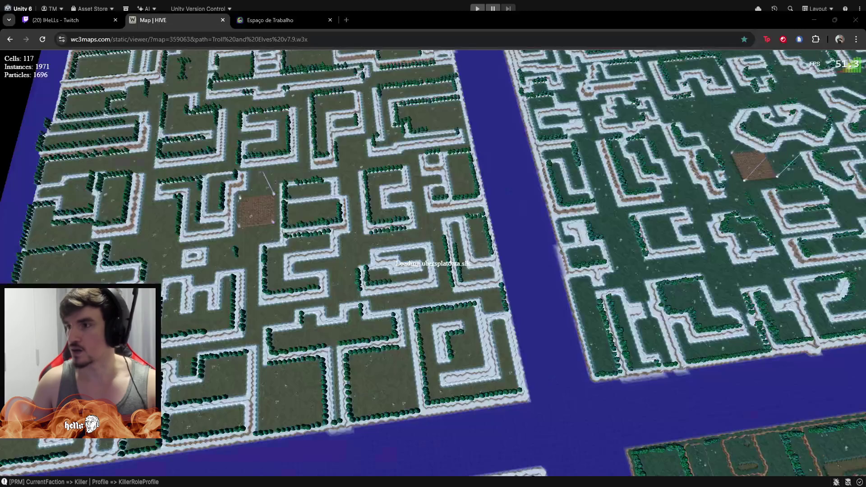
{"action": "scroll", "coordinate": [355, 180], "scroll_direction": "down", "scroll_amount": 5}
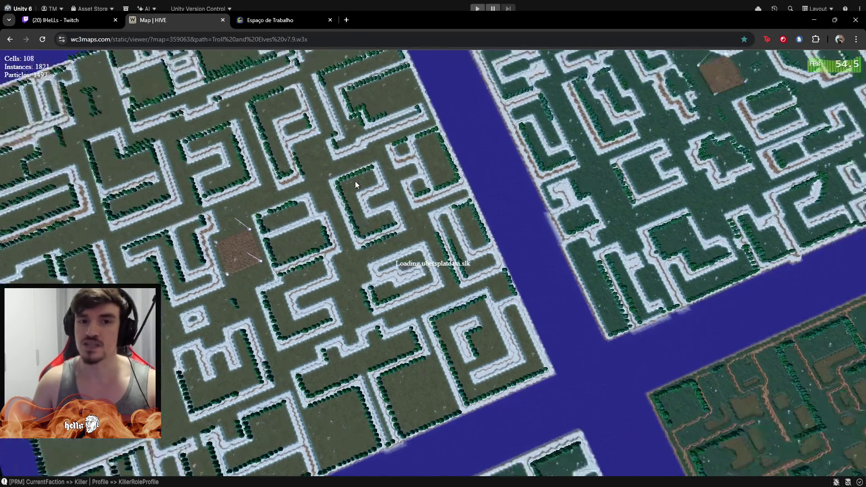
{"action": "scroll", "coordinate": [348, 174], "scroll_direction": "up", "scroll_amount": 5}
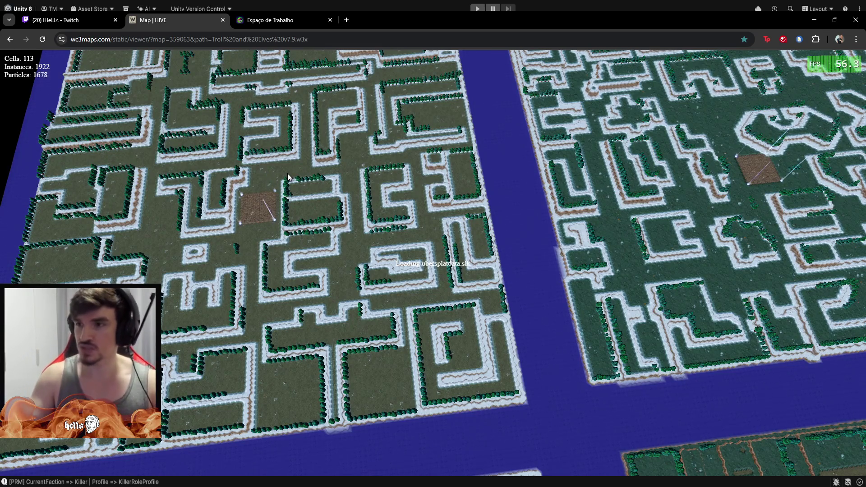
{"action": "scroll", "coordinate": [364, 215], "scroll_direction": "down", "scroll_amount": 5}
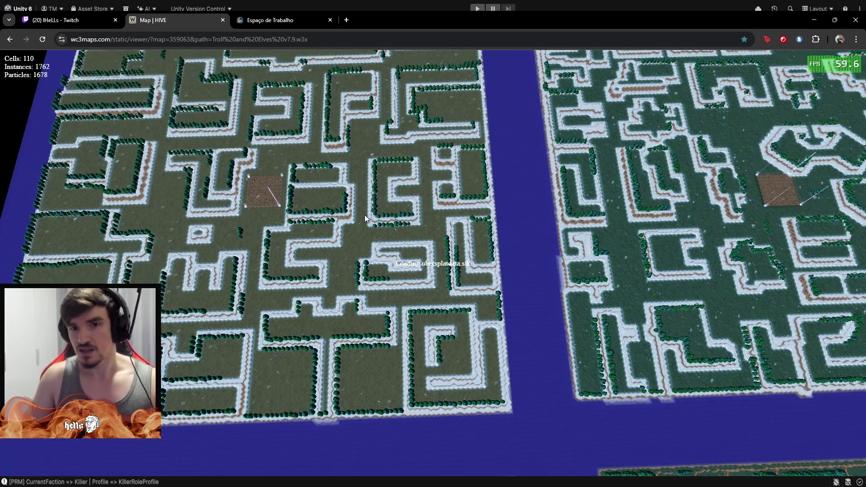
{"action": "scroll", "coordinate": [372, 216], "scroll_direction": "up", "scroll_amount": 5}
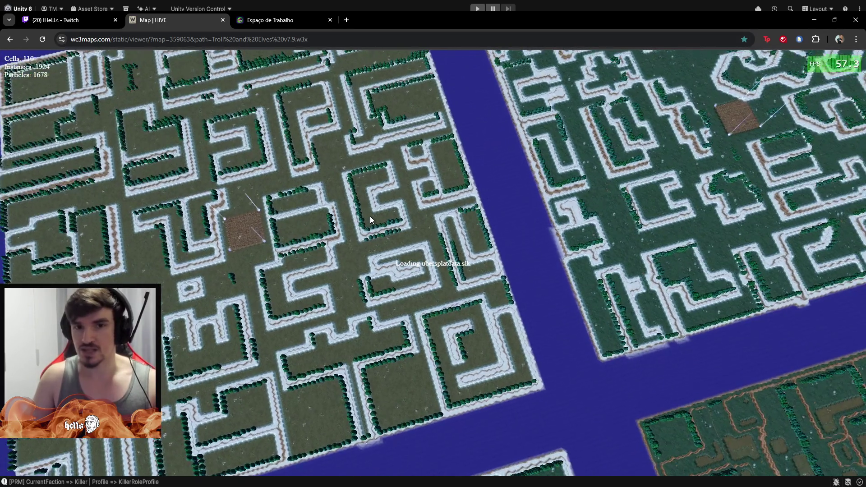
{"action": "left_click_drag", "start_coordinate": [370, 220], "coordinate": [403, 168]}
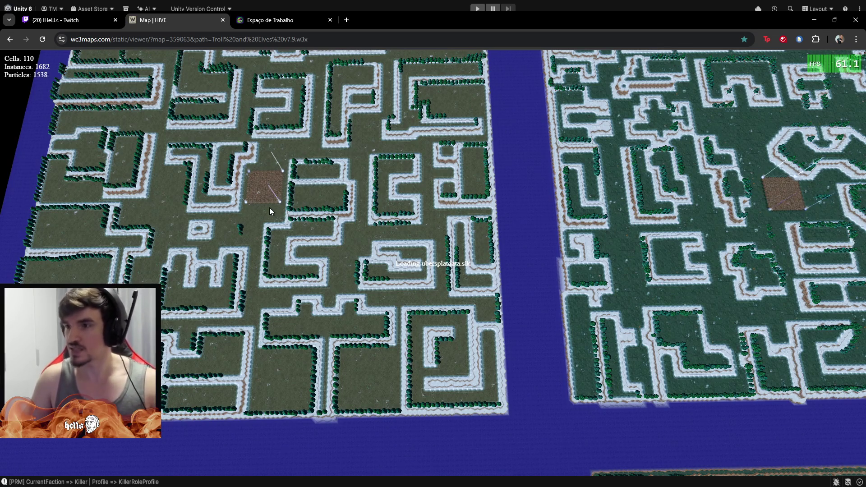
{"action": "mouse_move", "coordinate": [245, 204]}
{"action": "left_mouse_down"}
{"action": "mouse_move", "coordinate": [281, 273]}
{"action": "mouse_move", "coordinate": [321, 301]}
{"action": "mouse_move", "coordinate": [342, 302]}
{"action": "left_mouse_up"}
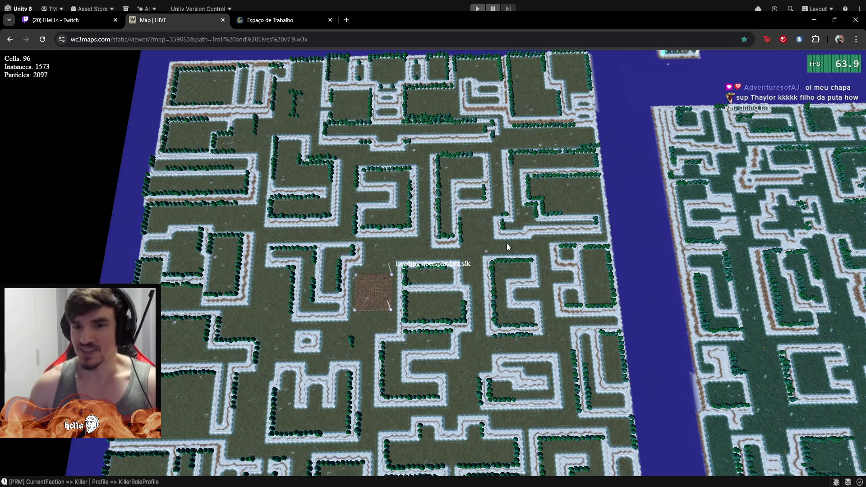
{"action": "mouse_move", "coordinate": [484, 232]}
{"action": "left_mouse_down"}
{"action": "mouse_move", "coordinate": [474, 244]}
{"action": "mouse_move", "coordinate": [497, 274]}
{"action": "mouse_move", "coordinate": [507, 271]}
{"action": "left_mouse_up"}
{"action": "scroll", "coordinate": [402, 251], "scroll_direction": "up", "scroll_amount": 2}
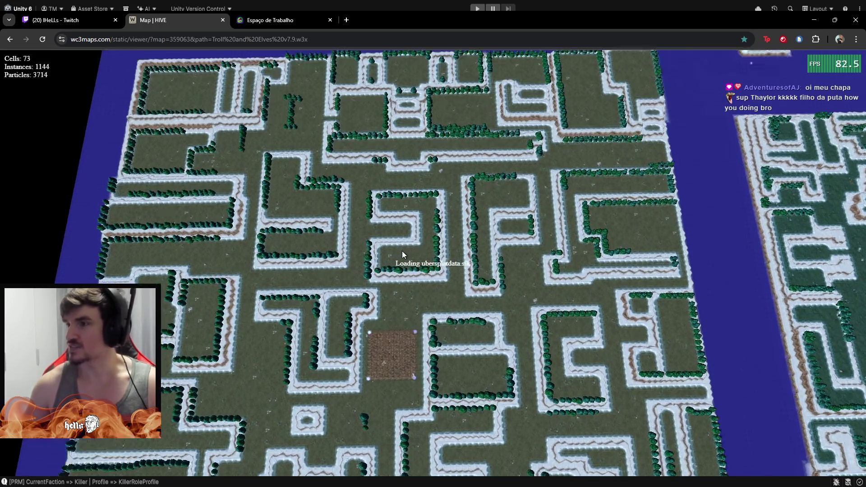
{"action": "scroll", "coordinate": [402, 250], "scroll_direction": "up", "scroll_amount": 4}
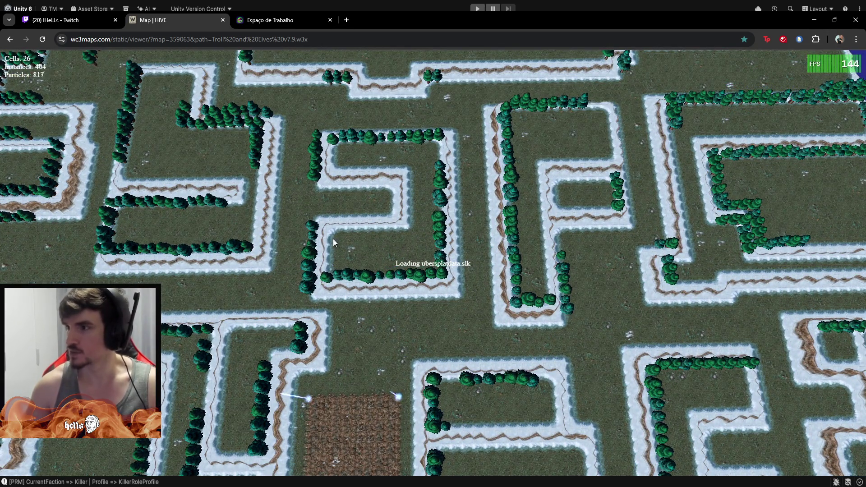
{"action": "scroll", "coordinate": [403, 221], "scroll_direction": "down", "scroll_amount": 2}
{"action": "left_click_drag", "start_coordinate": [404, 220], "coordinate": [487, 196]}
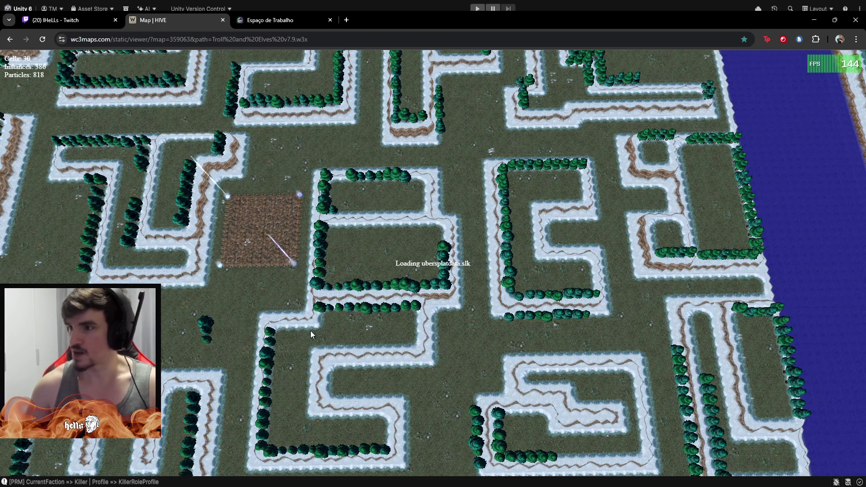
{"action": "scroll", "coordinate": [423, 339], "scroll_direction": "down", "scroll_amount": 2}
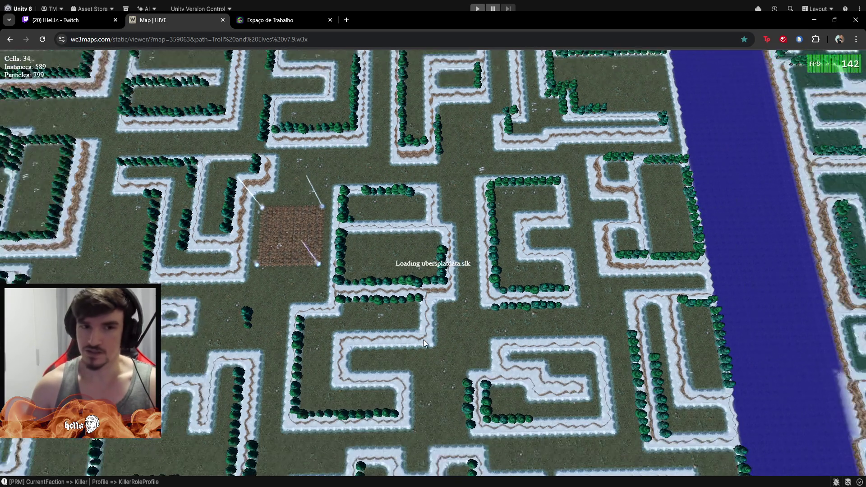
{"action": "scroll", "coordinate": [423, 340], "scroll_direction": "down", "scroll_amount": 3}
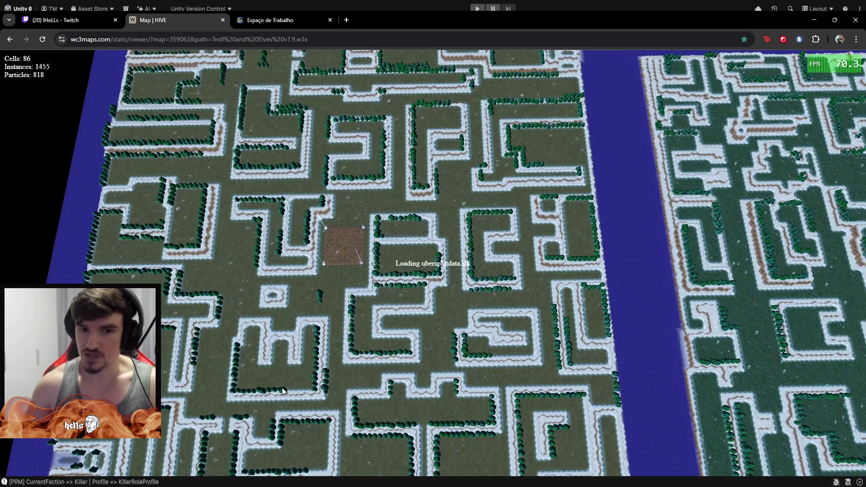
{"action": "scroll", "coordinate": [351, 268], "scroll_direction": "up", "scroll_amount": 5}
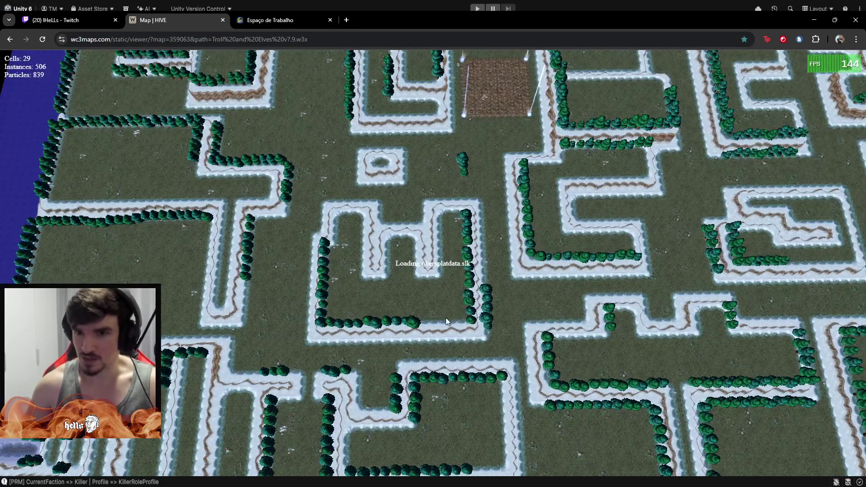
{"action": "scroll", "coordinate": [669, 168], "scroll_direction": "down", "scroll_amount": 5}
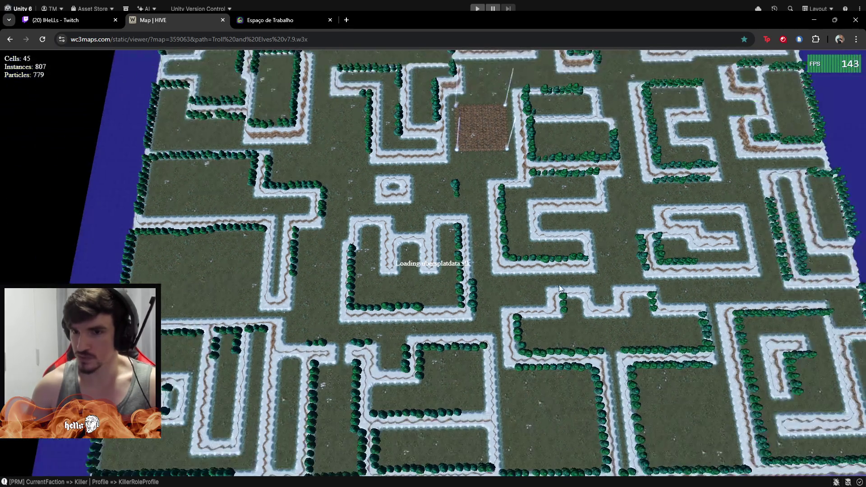
{"action": "mouse_move", "coordinate": [600, 207]}
{"action": "left_mouse_down"}
{"action": "mouse_move", "coordinate": [588, 311]}
{"action": "mouse_move", "coordinate": [462, 245]}
{"action": "left_mouse_up"}
{"action": "mouse_move", "coordinate": [710, 217]}
{"action": "left_mouse_down"}
{"action": "mouse_move", "coordinate": [865, 226]}
{"action": "mouse_move", "coordinate": [656, 212]}
{"action": "mouse_move", "coordinate": [643, 224]}
{"action": "mouse_move", "coordinate": [620, 197]}
{"action": "left_mouse_up"}
{"action": "scroll", "coordinate": [446, 181], "scroll_direction": "up", "scroll_amount": 5}
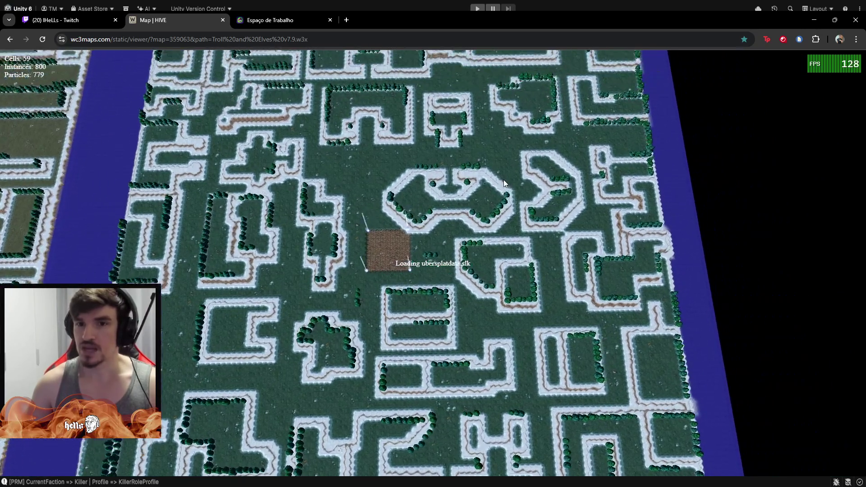
{"action": "scroll", "coordinate": [455, 207], "scroll_direction": "up", "scroll_amount": 3}
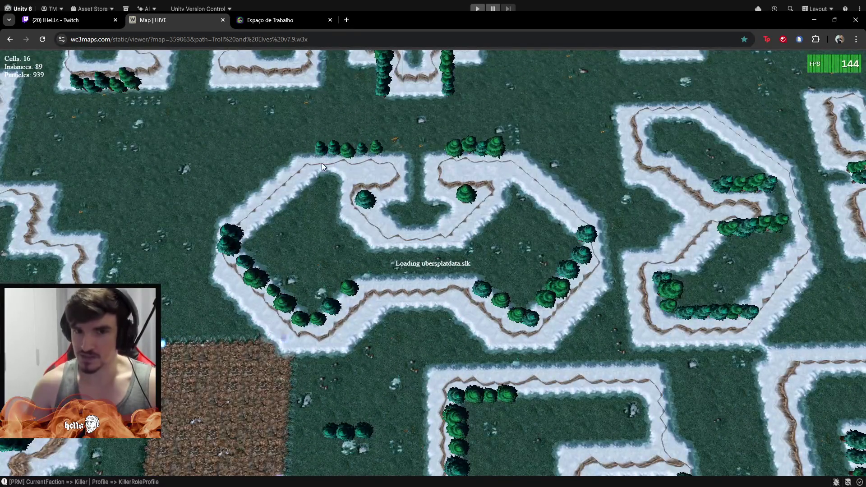
{"action": "scroll", "coordinate": [488, 308], "scroll_direction": "down", "scroll_amount": 4}
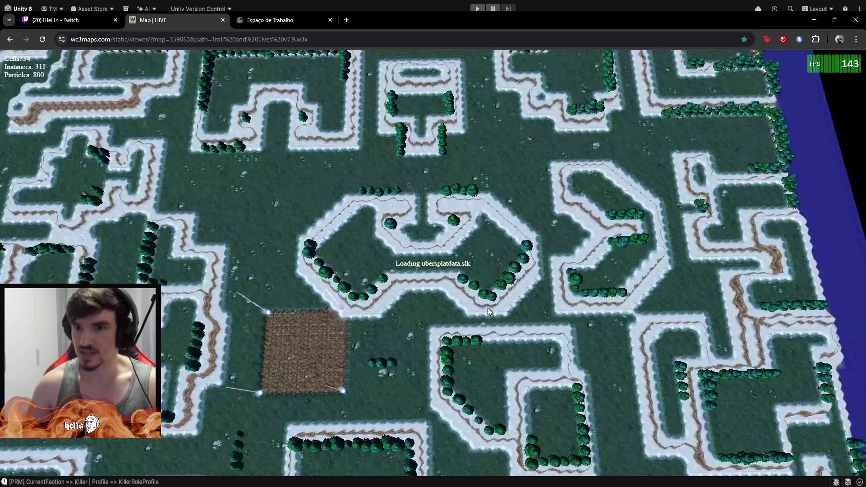
{"action": "scroll", "coordinate": [486, 308], "scroll_direction": "down", "scroll_amount": 3}
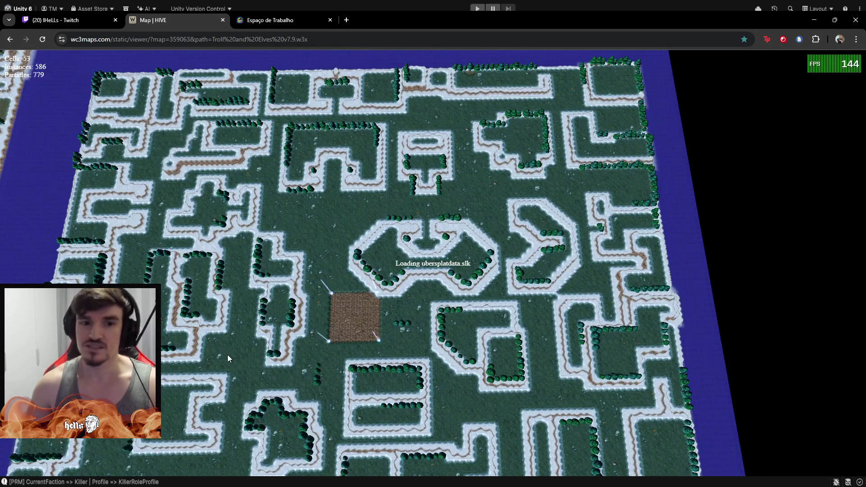
{"action": "mouse_move", "coordinate": [227, 355]}
{"action": "left_mouse_down"}
{"action": "mouse_move", "coordinate": [397, 242]}
{"action": "mouse_move", "coordinate": [375, 159]}
{"action": "mouse_move", "coordinate": [252, 86]}
{"action": "left_mouse_up"}
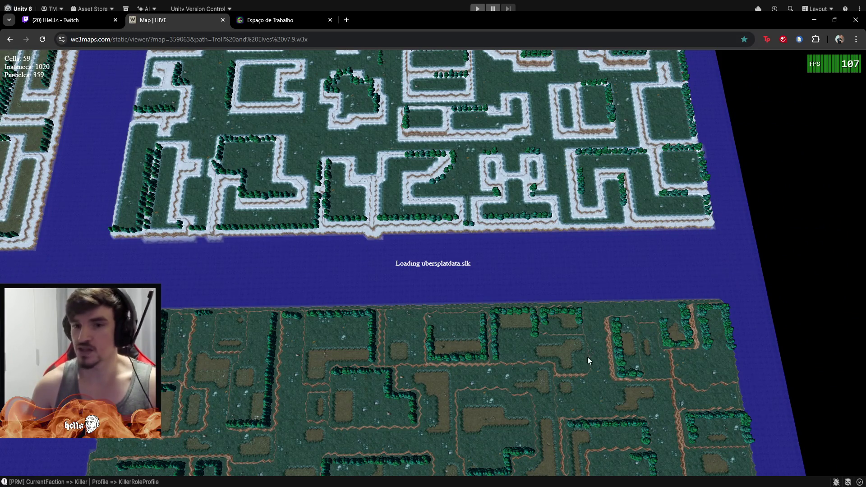
- Pan across the snowy maze, the green maze and the water between them in the map viewer
{"action": "mouse_move", "coordinate": [484, 459]}
{"action": "left_mouse_down"}
{"action": "mouse_move", "coordinate": [385, 326]}
{"action": "mouse_move", "coordinate": [562, 311]}
{"action": "mouse_move", "coordinate": [489, 285]}
{"action": "left_mouse_up"}
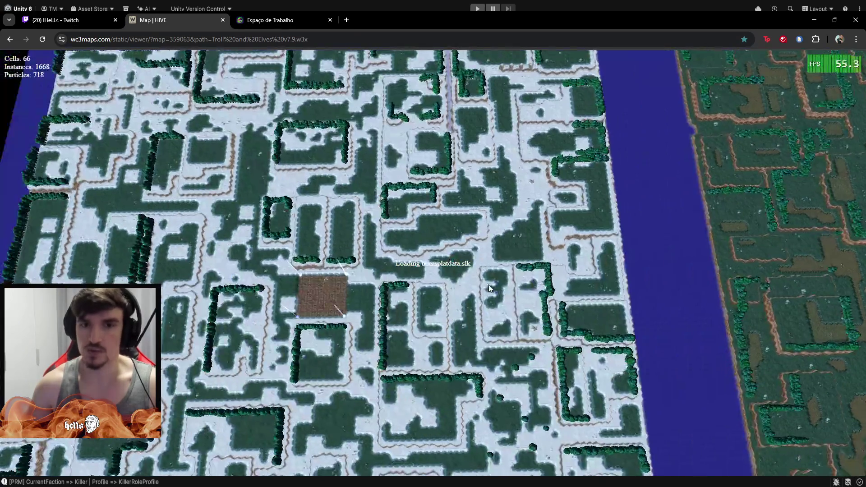
{"action": "left_click_drag", "start_coordinate": [573, 237], "coordinate": [512, 178]}
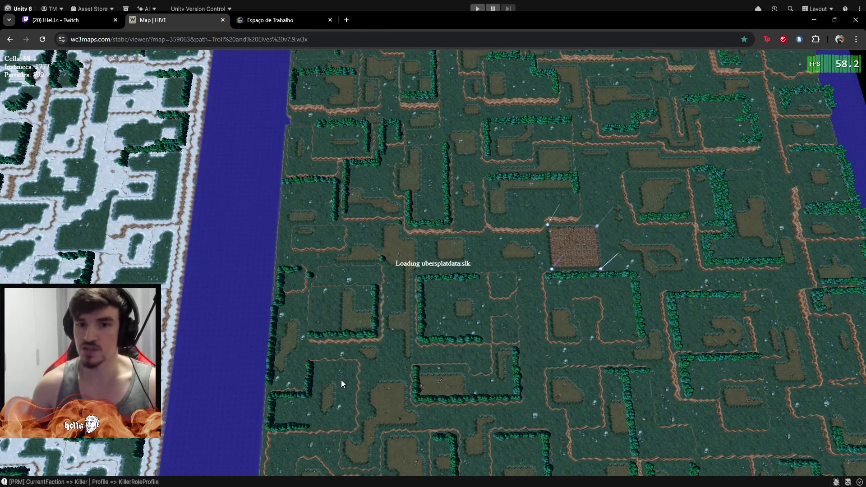
{"action": "mouse_move", "coordinate": [602, 216]}
{"action": "left_mouse_down"}
{"action": "mouse_move", "coordinate": [327, 139]}
{"action": "mouse_move", "coordinate": [372, 131]}
{"action": "mouse_move", "coordinate": [236, 232]}
{"action": "mouse_move", "coordinate": [413, 300]}
{"action": "left_mouse_up"}
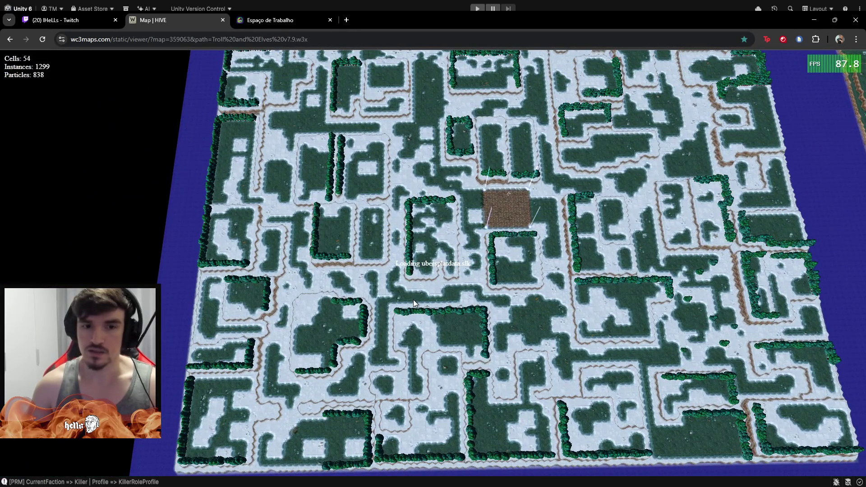
{"action": "scroll", "coordinate": [419, 303], "scroll_direction": "up", "scroll_amount": 3}
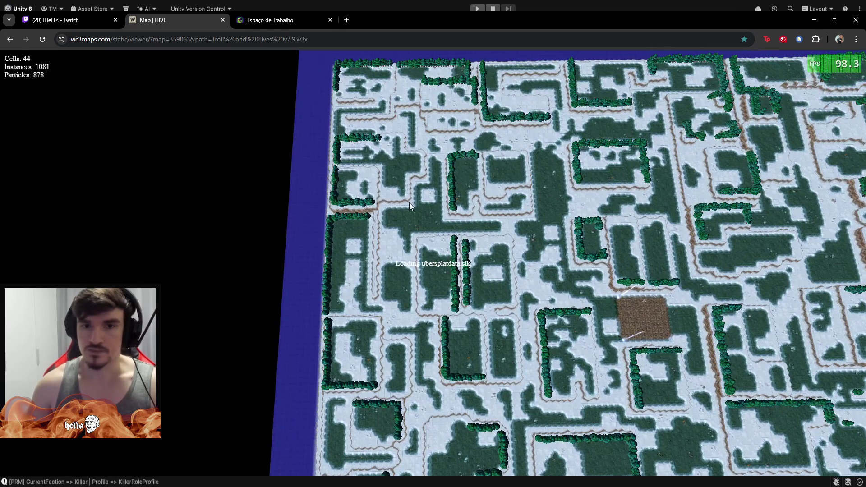
{"action": "mouse_move", "coordinate": [410, 202]}
{"action": "left_mouse_down"}
{"action": "mouse_move", "coordinate": [397, 313]}
{"action": "mouse_move", "coordinate": [424, 345]}
{"action": "mouse_move", "coordinate": [346, 286]}
{"action": "left_mouse_up"}
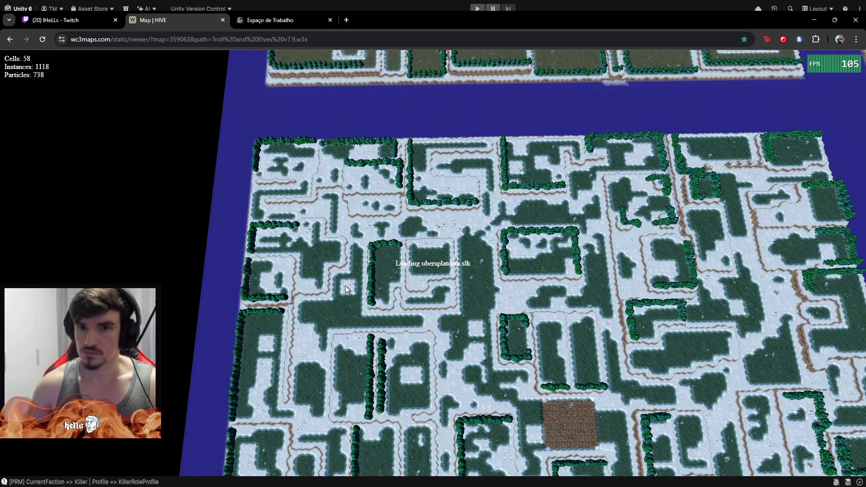
{"action": "left_click_drag", "start_coordinate": [345, 286], "coordinate": [345, 341]}
{"action": "scroll", "coordinate": [455, 221], "scroll_direction": "up", "scroll_amount": 5}
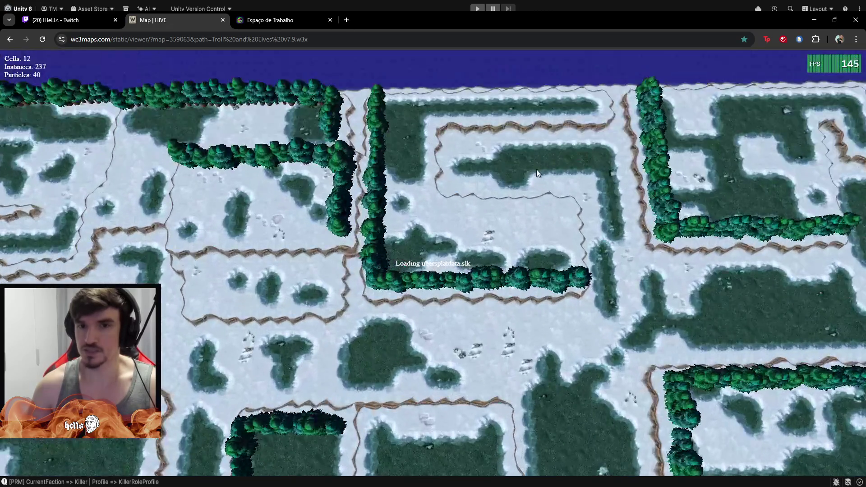
{"action": "scroll", "coordinate": [429, 245], "scroll_direction": "up", "scroll_amount": 2}
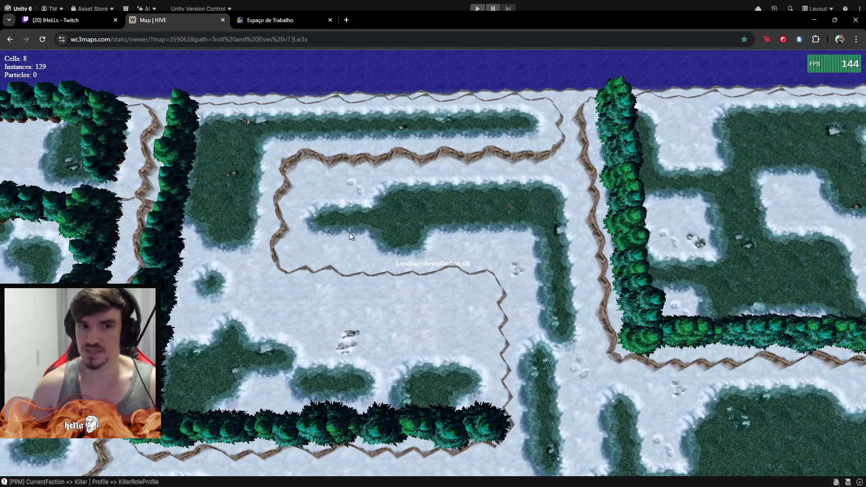
- Look straight down on the fenced snowy area, then return to the Unity editor
{"action": "mouse_move", "coordinate": [490, 182]}
{"action": "left_mouse_down"}
{"action": "mouse_move", "coordinate": [423, 212]}
{"action": "mouse_move", "coordinate": [377, 219]}
{"action": "mouse_move", "coordinate": [376, 188]}
{"action": "left_mouse_up"}
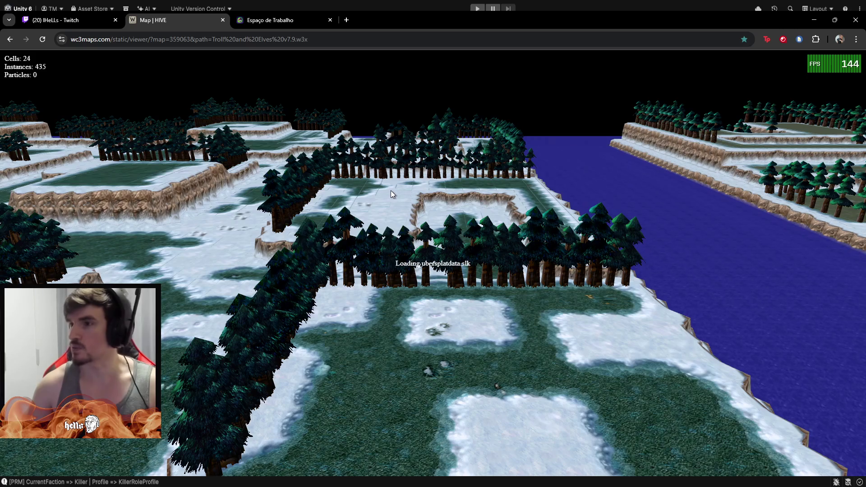
{"action": "scroll", "coordinate": [391, 191], "scroll_direction": "up", "scroll_amount": 10}
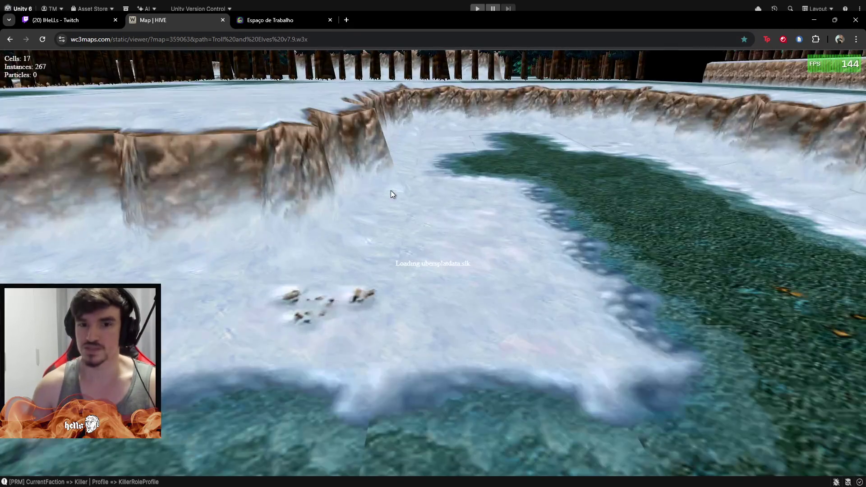
{"action": "scroll", "coordinate": [402, 196], "scroll_direction": "down", "scroll_amount": 10}
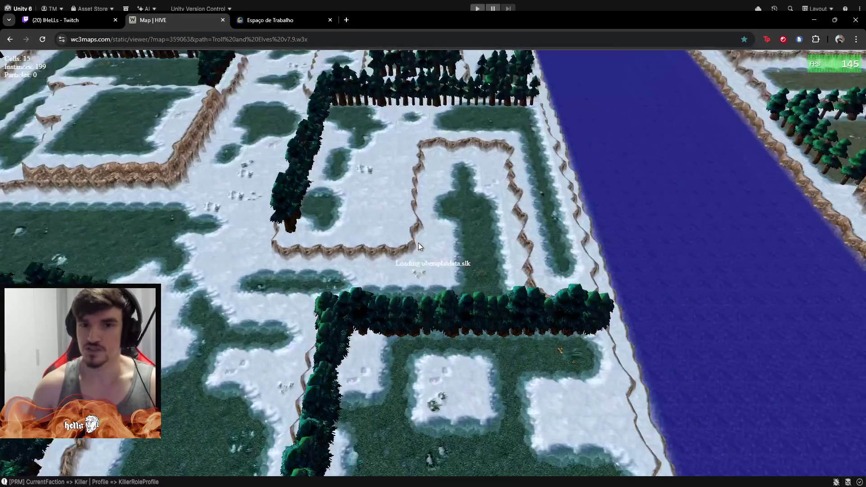
{"action": "mouse_move", "coordinate": [418, 243]}
{"action": "left_mouse_down"}
{"action": "mouse_move", "coordinate": [421, 258]}
{"action": "mouse_move", "coordinate": [462, 183]}
{"action": "mouse_move", "coordinate": [437, 231]}
{"action": "left_mouse_up"}
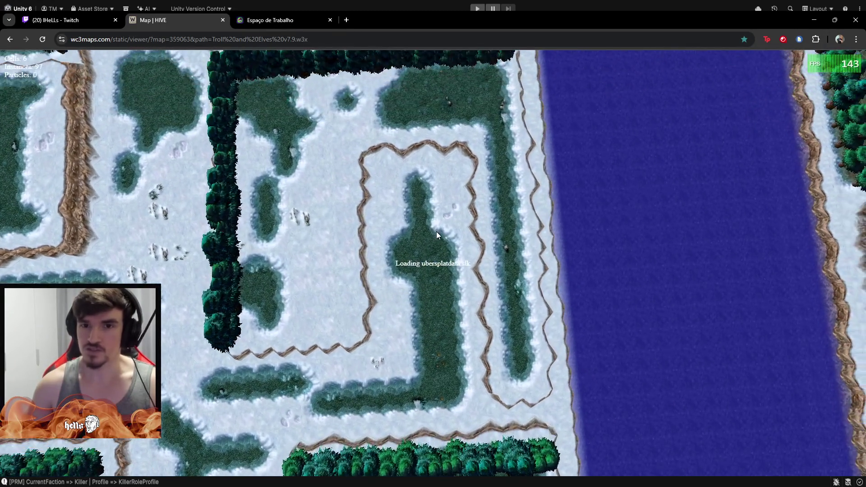
{"action": "left_click_drag", "start_coordinate": [467, 353], "coordinate": [467, 340]}
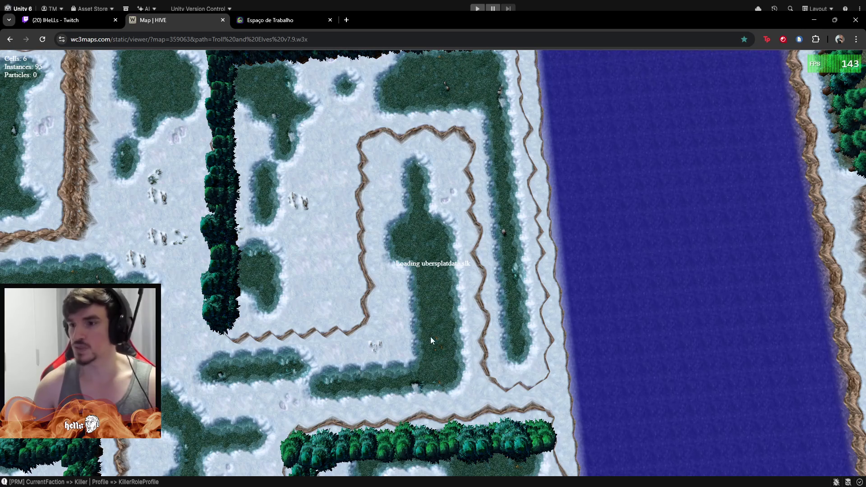
{"action": "scroll", "coordinate": [422, 338], "scroll_direction": "down", "scroll_amount": 4}
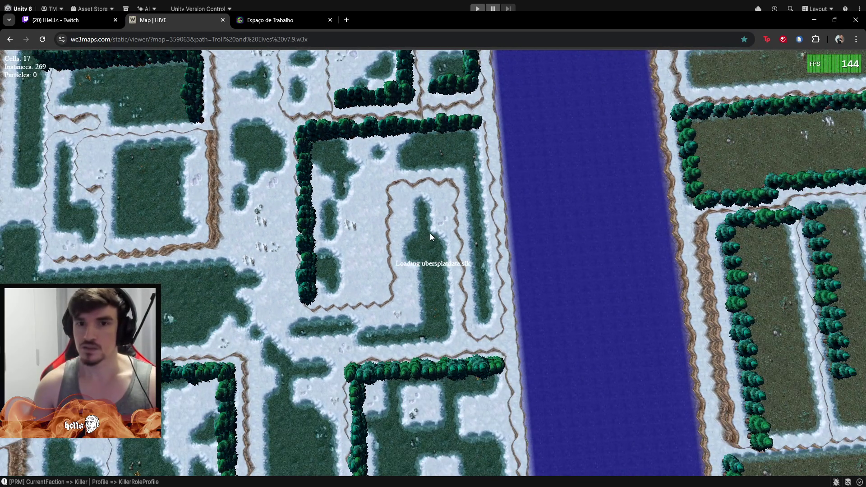
{"action": "scroll", "coordinate": [410, 299], "scroll_direction": "down", "scroll_amount": 5}
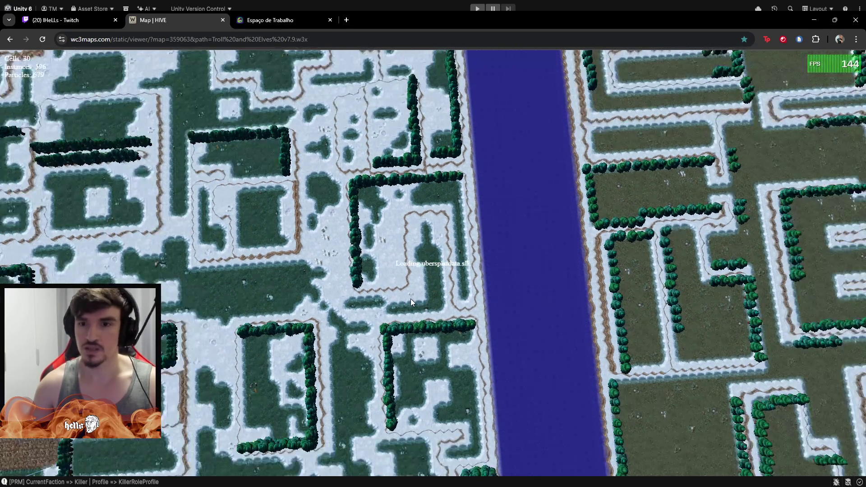
{"action": "scroll", "coordinate": [397, 299], "scroll_direction": "up", "scroll_amount": 3}
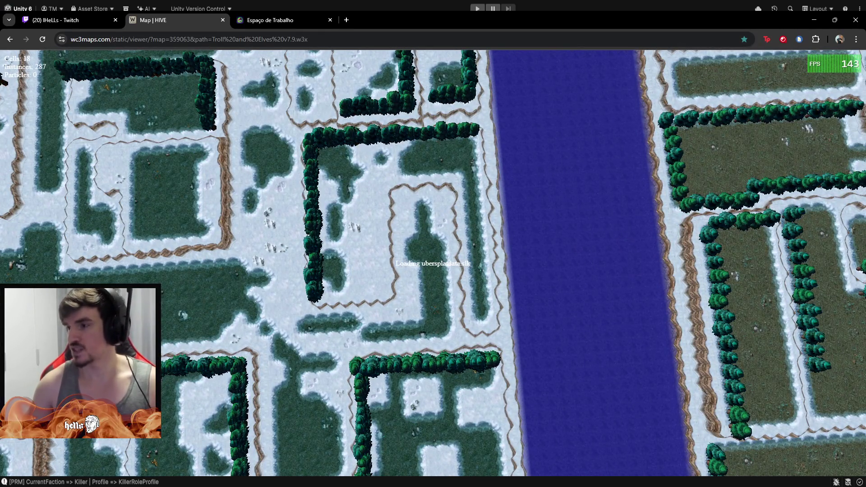
{"action": "key", "text": "alt+Tab"}
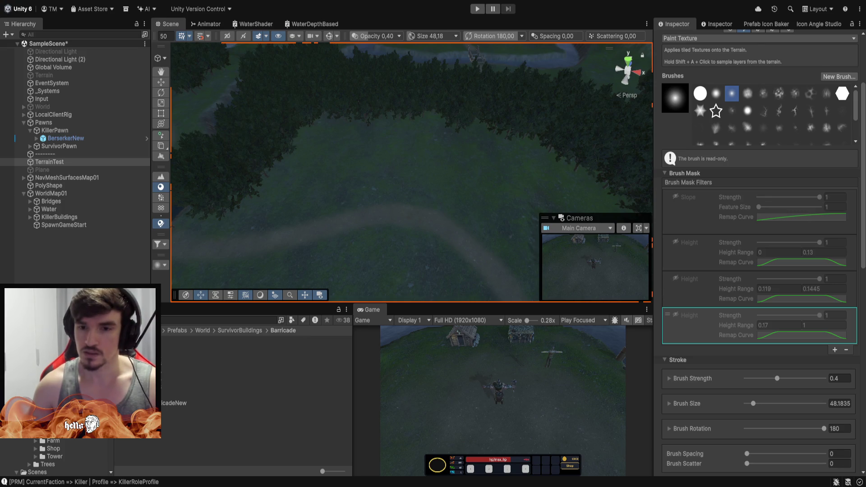
- Select forest_ground_new in the Layer Palette and switch to the Raise or Lower Terrain tool
{"action": "mouse_move", "coordinate": [393, 131]}
{"action": "left_mouse_down"}
{"action": "mouse_move", "coordinate": [640, 144]}
{"action": "mouse_move", "coordinate": [289, 183]}
{"action": "left_mouse_up"}
{"action": "scroll", "coordinate": [280, 167], "scroll_direction": "down", "scroll_amount": 3}
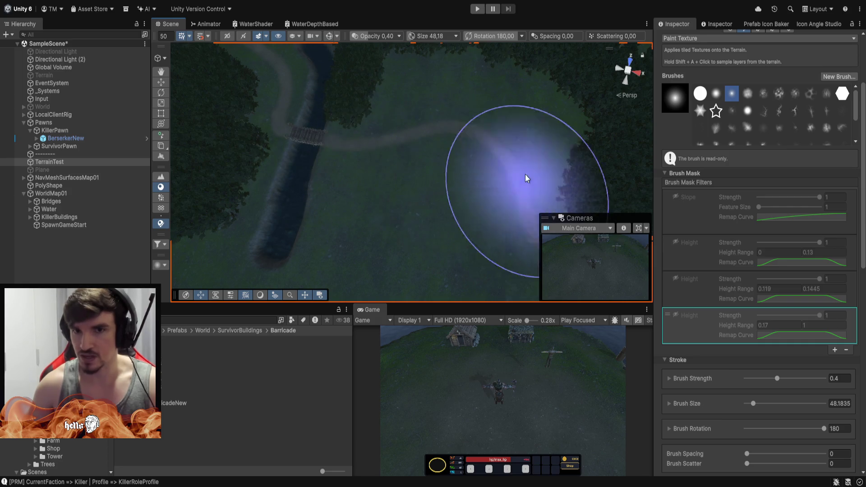
{"action": "mouse_move", "coordinate": [583, 140]}
{"action": "left_mouse_down"}
{"action": "mouse_move", "coordinate": [431, 97]}
{"action": "mouse_move", "coordinate": [466, 132]}
{"action": "mouse_move", "coordinate": [708, 120]}
{"action": "mouse_move", "coordinate": [774, 81]}
{"action": "mouse_move", "coordinate": [629, 77]}
{"action": "mouse_move", "coordinate": [371, 124]}
{"action": "mouse_move", "coordinate": [368, 142]}
{"action": "mouse_move", "coordinate": [551, 116]}
{"action": "mouse_move", "coordinate": [628, 73]}
{"action": "left_mouse_up"}
{"action": "scroll", "coordinate": [398, 189], "scroll_direction": "up", "scroll_amount": 5}
{"action": "scroll", "coordinate": [398, 189], "scroll_direction": "down", "scroll_amount": 5}
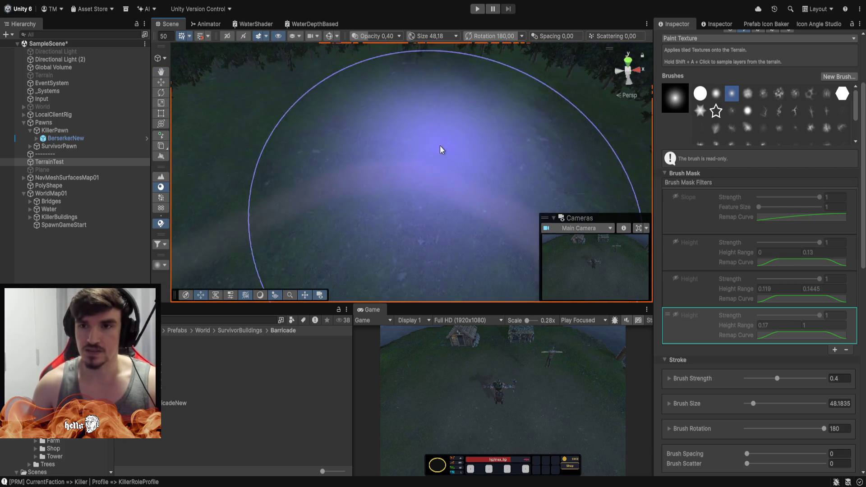
{"action": "scroll", "coordinate": [773, 350], "scroll_direction": "up", "scroll_amount": 3}
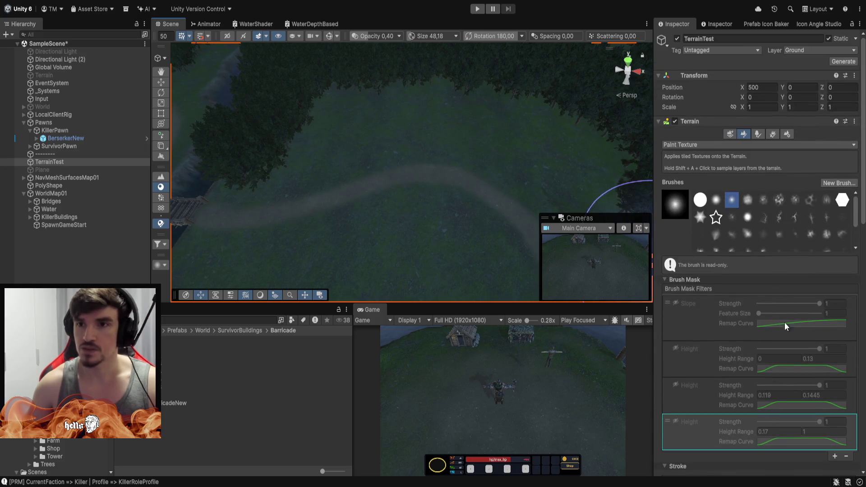
{"action": "scroll", "coordinate": [732, 387], "scroll_direction": "down", "scroll_amount": 10}
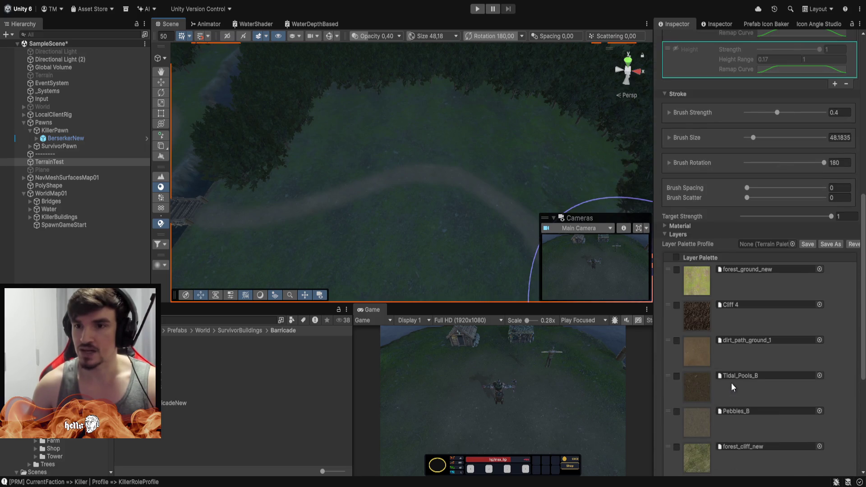
{"action": "left_click", "coordinate": [700, 283]}
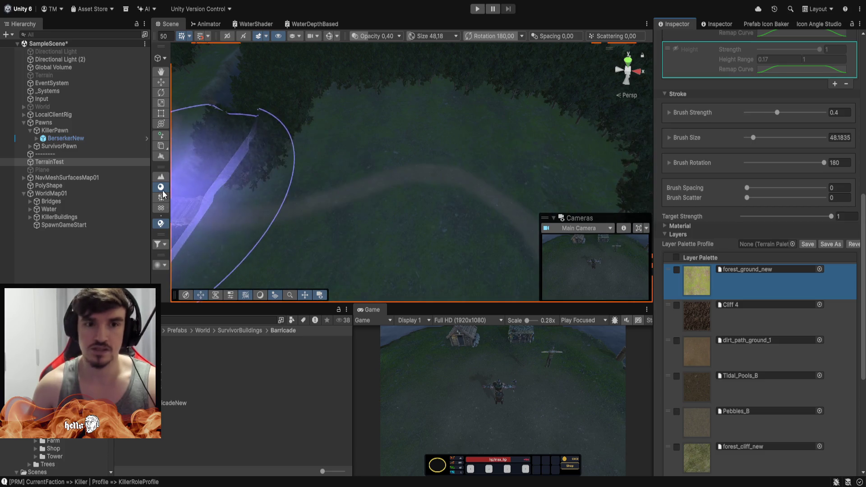
{"action": "left_click", "coordinate": [161, 176]}
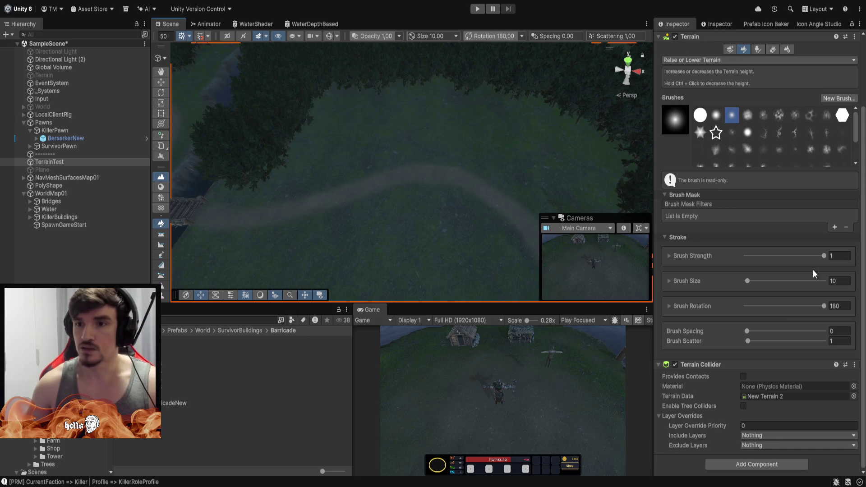
- Switch to Stamp Terrain with brush strength about 0.13 and brush size 10
{"action": "left_click", "coordinate": [842, 280]}
{"action": "type", "text": "15"}
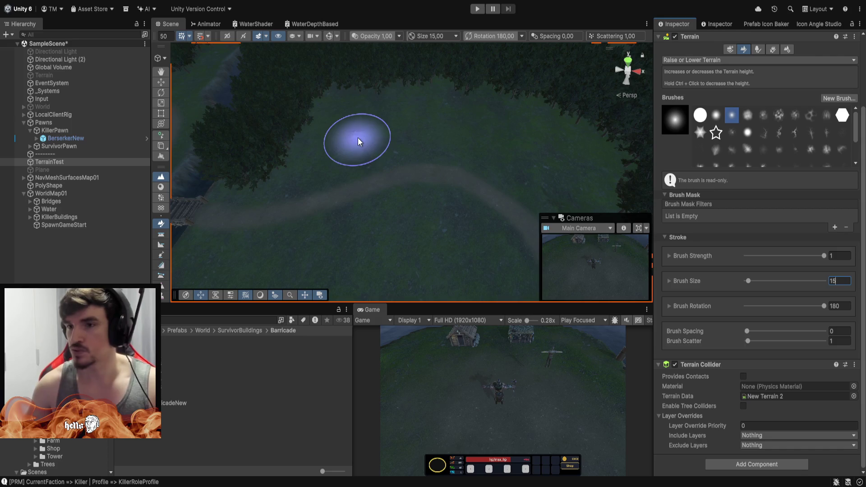
{"action": "scroll", "coordinate": [692, 131], "scroll_direction": "up", "scroll_amount": 3}
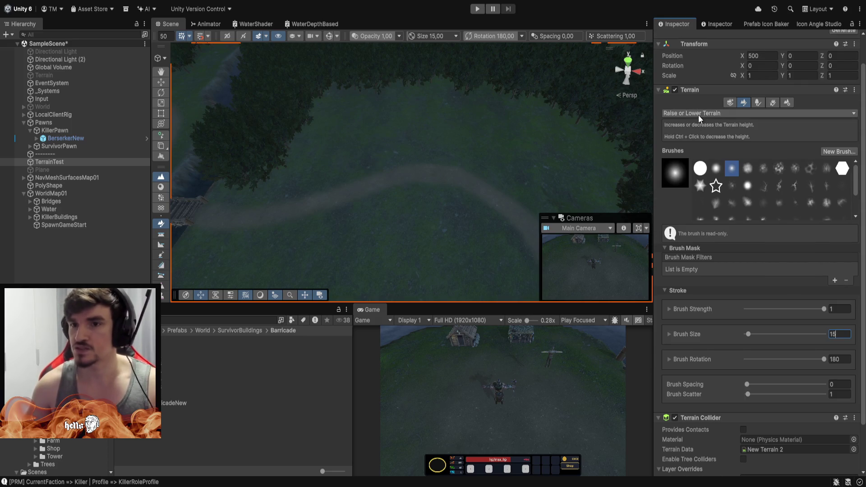
{"action": "key", "text": "s"}
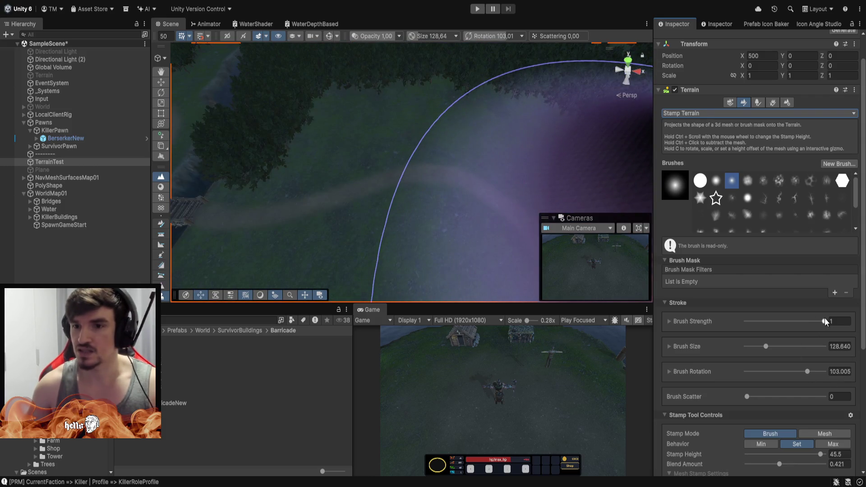
{"action": "left_click_drag", "start_coordinate": [824, 321], "coordinate": [756, 321]}
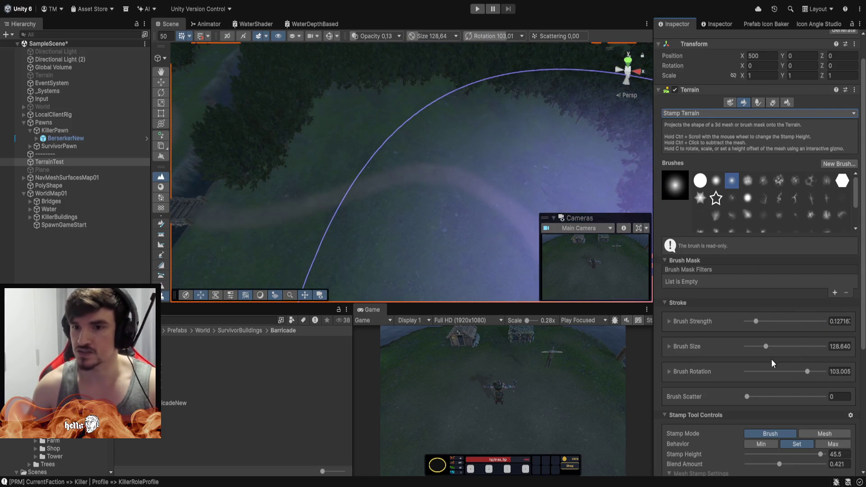
{"action": "left_click", "coordinate": [837, 346]}
{"action": "type", "text": "10"}
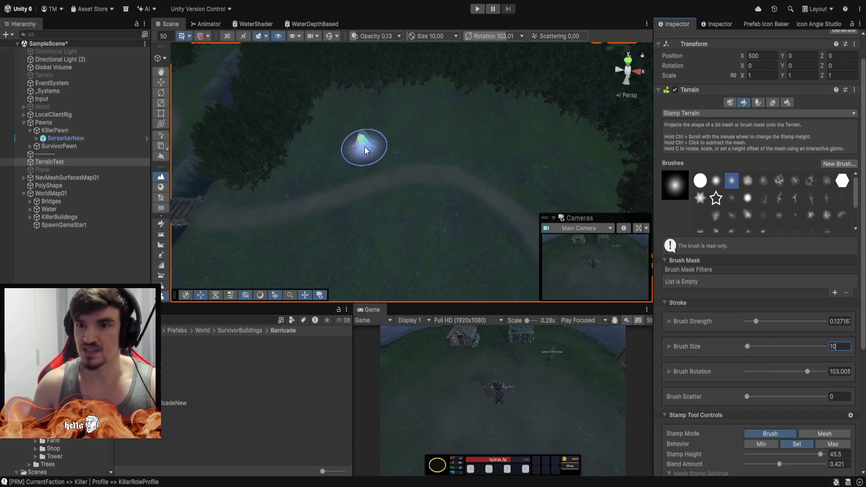
- Stamp three test mounds, undo them all, and choose the Set Height tool
{"action": "left_click", "coordinate": [361, 141]}
{"action": "left_click", "coordinate": [398, 121]}
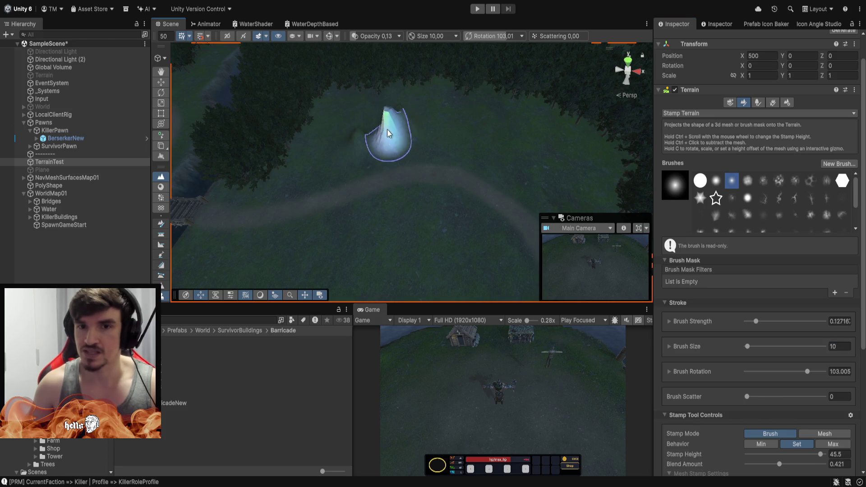
{"action": "left_click", "coordinate": [478, 136]}
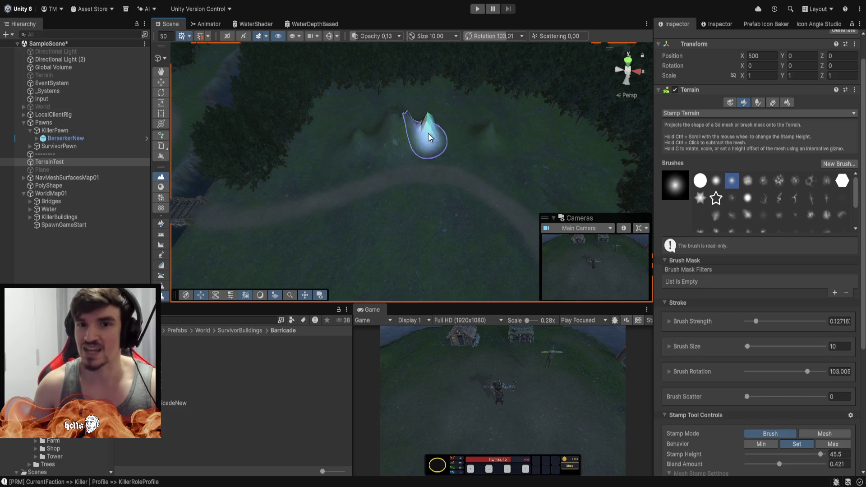
{"action": "key", "text": "ctrl+z"}
{"action": "key", "text": "ctrl+z"}
{"action": "key", "text": "ctrl+z"}
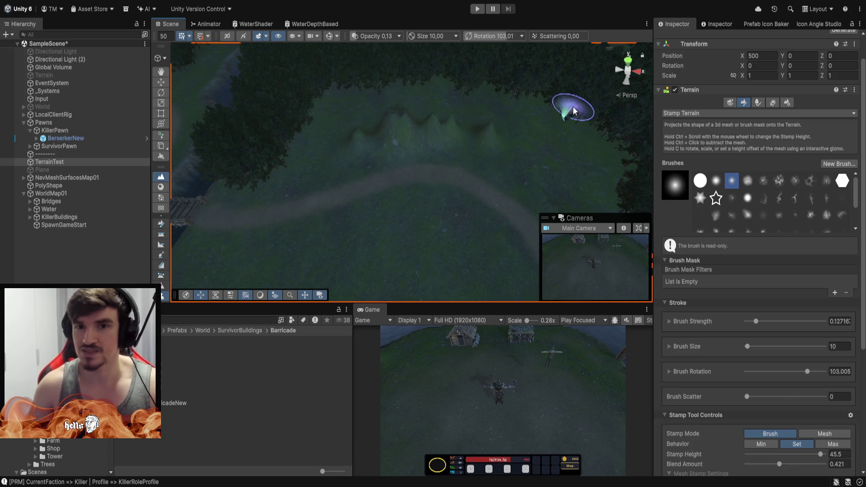
{"action": "key", "text": "ctrl+z"}
{"action": "key", "text": "ctrl+z"}
{"action": "key", "text": "ctrl+z"}
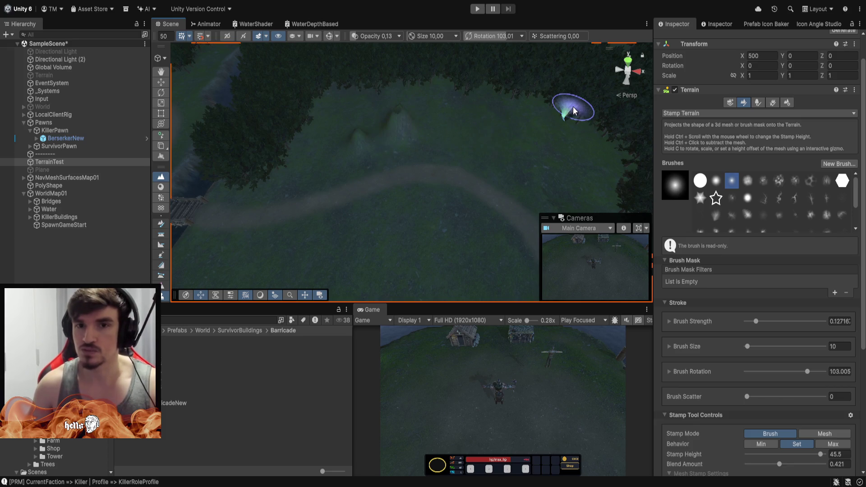
{"action": "key", "text": "ctrl+z"}
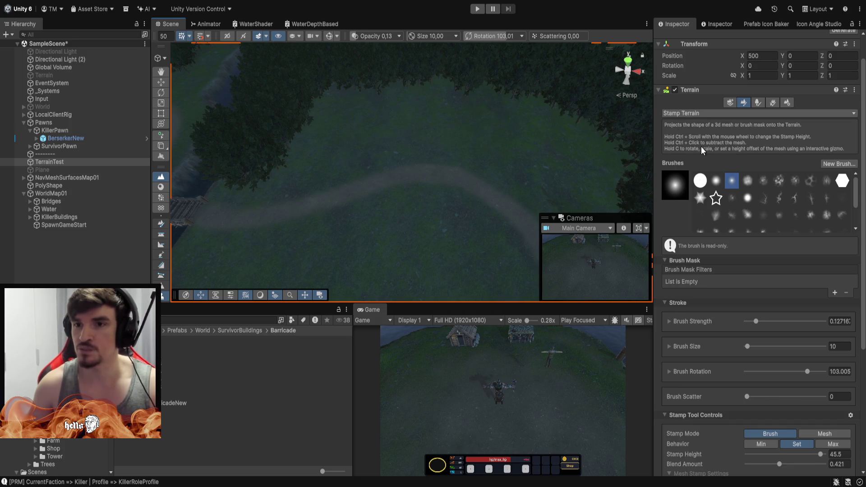
{"action": "left_click", "coordinate": [677, 113]}
{"action": "left_click", "coordinate": [667, 115]}
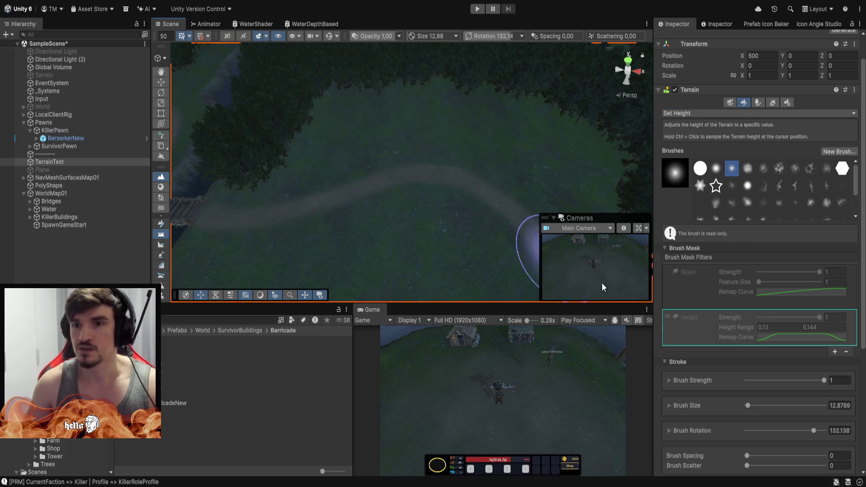
- Set the Set Height target to 18 and the brush size to 14
{"action": "scroll", "coordinate": [786, 380], "scroll_direction": "down", "scroll_amount": 5}
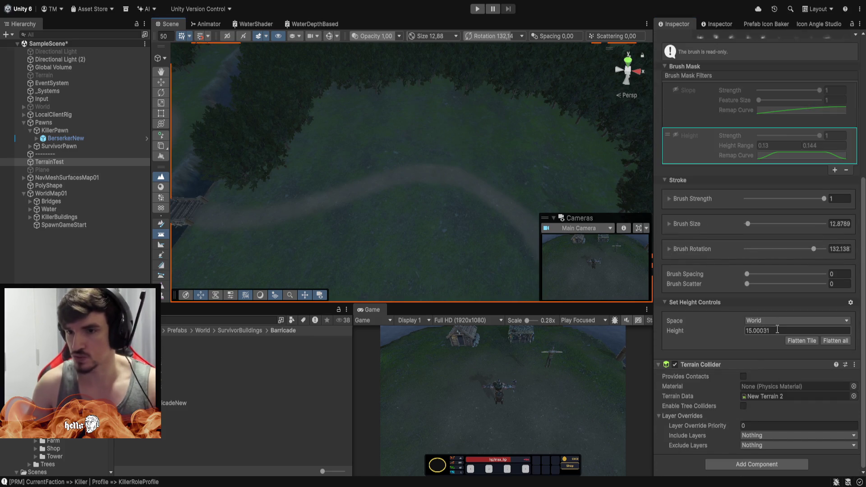
{"action": "left_click", "coordinate": [777, 331]}
{"action": "type", "text": "15"}
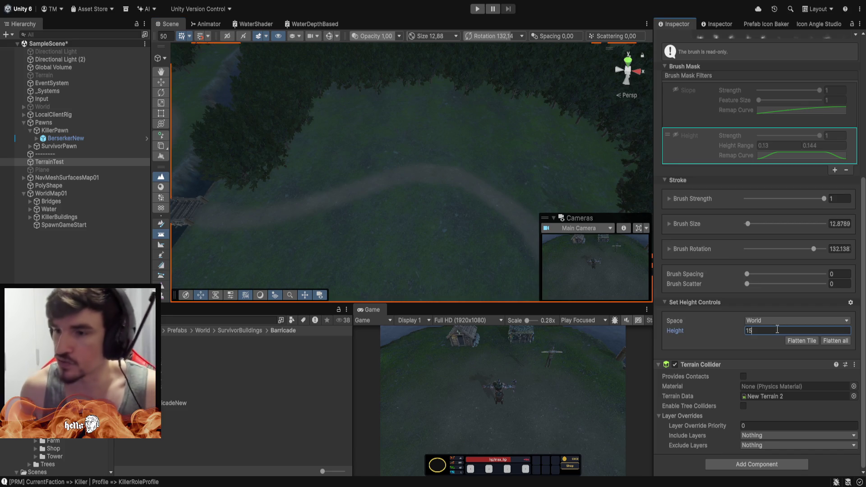
{"action": "key", "text": "Return"}
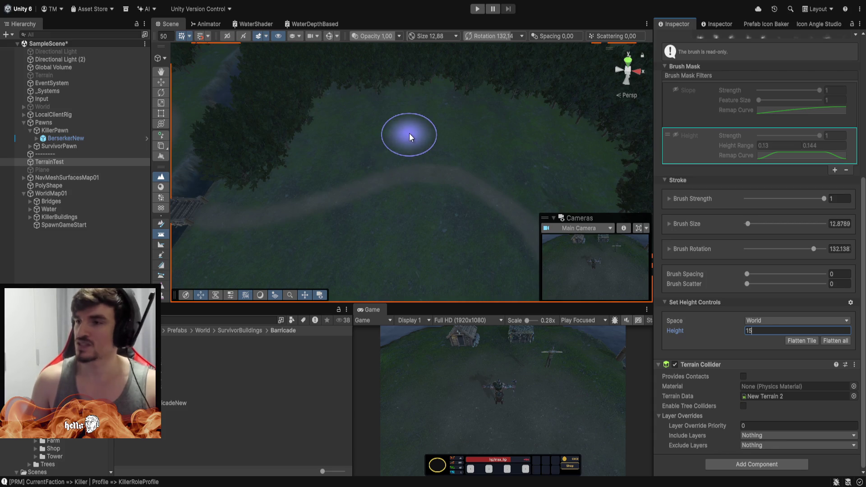
{"action": "mouse_move", "coordinate": [473, 143]}
{"action": "left_mouse_down"}
{"action": "mouse_move", "coordinate": [454, 137]}
{"action": "mouse_move", "coordinate": [499, 141]}
{"action": "mouse_move", "coordinate": [466, 141]}
{"action": "mouse_move", "coordinate": [484, 88]}
{"action": "mouse_move", "coordinate": [562, 27]}
{"action": "mouse_move", "coordinate": [526, 28]}
{"action": "mouse_move", "coordinate": [428, 482]}
{"action": "mouse_move", "coordinate": [335, 467]}
{"action": "mouse_move", "coordinate": [272, 76]}
{"action": "mouse_move", "coordinate": [348, 101]}
{"action": "mouse_move", "coordinate": [585, 89]}
{"action": "mouse_move", "coordinate": [758, 64]}
{"action": "mouse_move", "coordinate": [547, 83]}
{"action": "mouse_move", "coordinate": [462, 119]}
{"action": "mouse_move", "coordinate": [282, 147]}
{"action": "mouse_move", "coordinate": [218, 131]}
{"action": "mouse_move", "coordinate": [366, 84]}
{"action": "mouse_move", "coordinate": [528, 128]}
{"action": "mouse_move", "coordinate": [441, 184]}
{"action": "mouse_move", "coordinate": [451, 141]}
{"action": "mouse_move", "coordinate": [429, 140]}
{"action": "left_mouse_up"}
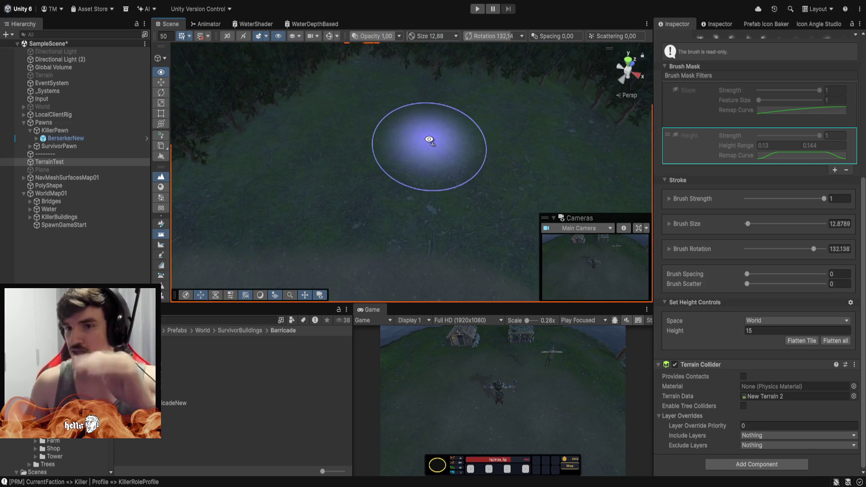
{"action": "left_click", "coordinate": [766, 331]}
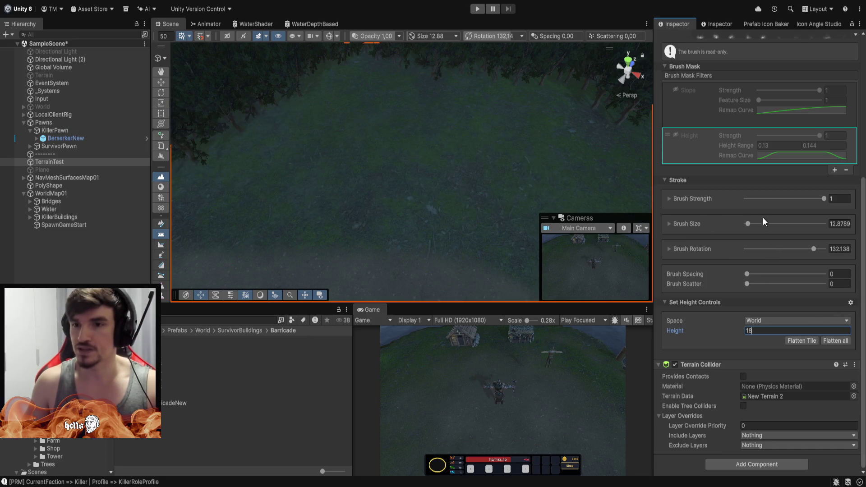
{"action": "left_click", "coordinate": [839, 224]}
{"action": "type", "text": "10"}
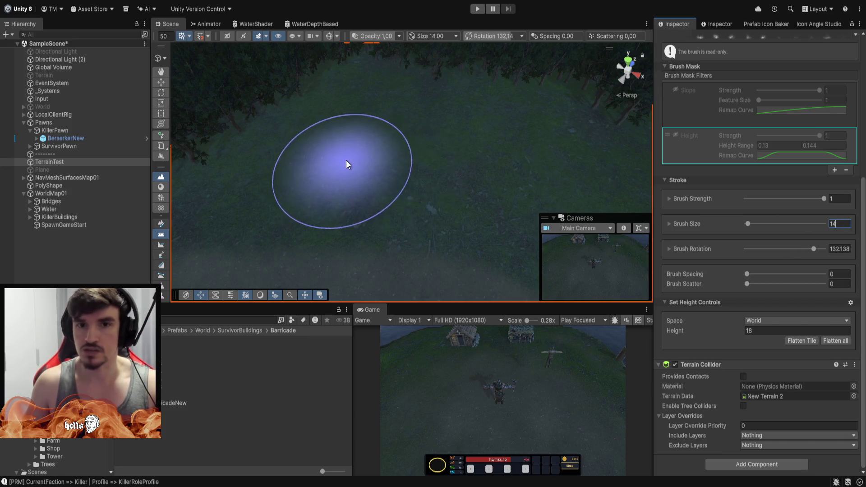
{"action": "left_click_drag", "start_coordinate": [348, 178], "coordinate": [407, 195]}
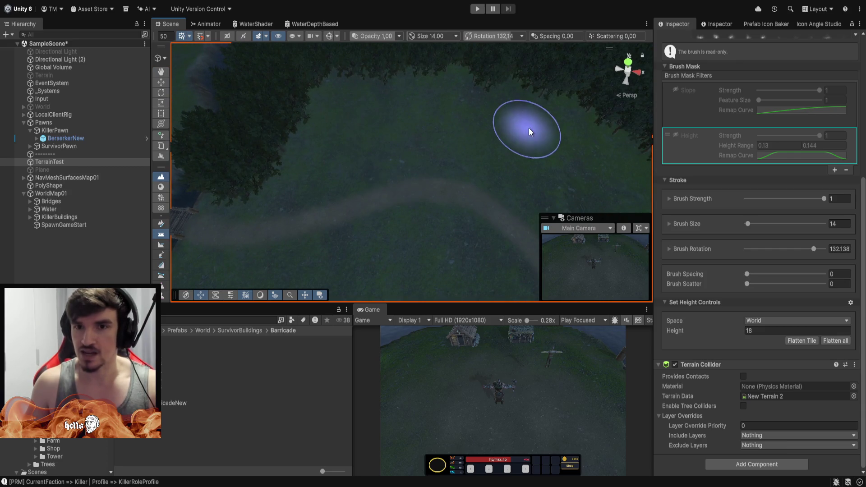
{"action": "mouse_move", "coordinate": [525, 139]}
{"action": "left_mouse_down"}
{"action": "mouse_move", "coordinate": [547, 140]}
{"action": "mouse_move", "coordinate": [478, 119]}
{"action": "left_mouse_up"}
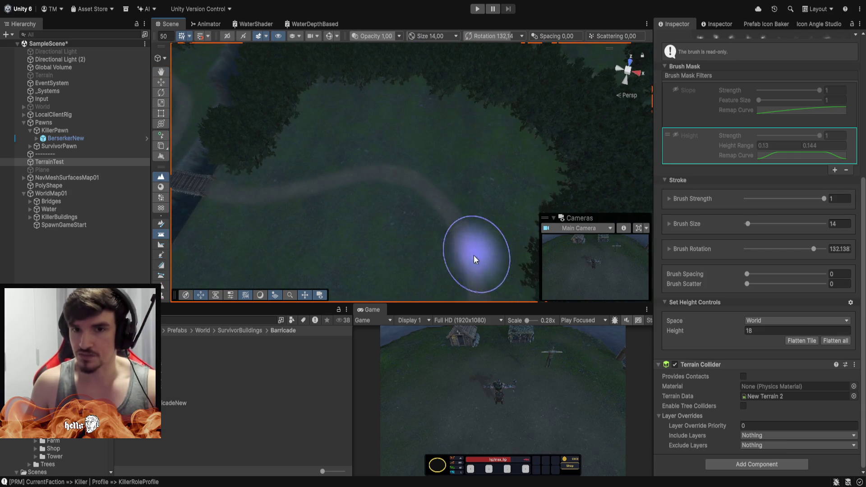
{"action": "mouse_move", "coordinate": [336, 132]}
{"action": "left_mouse_down"}
{"action": "mouse_move", "coordinate": [420, 113]}
{"action": "mouse_move", "coordinate": [358, 168]}
{"action": "mouse_move", "coordinate": [376, 127]}
{"action": "left_mouse_up"}
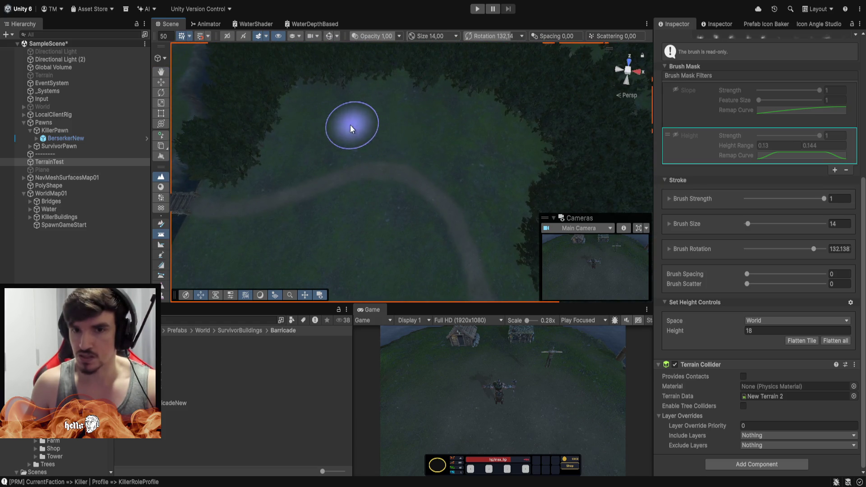
{"action": "mouse_move", "coordinate": [449, 132]}
{"action": "left_mouse_down"}
{"action": "mouse_move", "coordinate": [440, 136]}
{"action": "mouse_move", "coordinate": [470, 131]}
{"action": "left_mouse_up"}
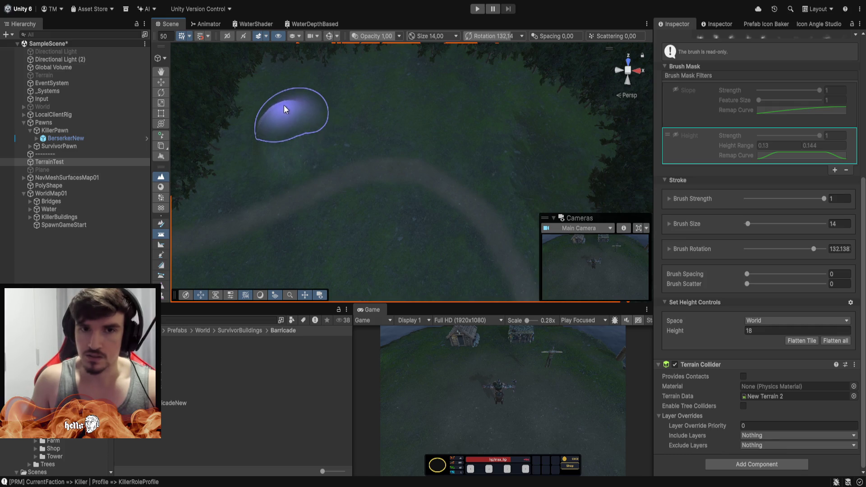
{"action": "mouse_move", "coordinate": [285, 92]}
{"action": "left_mouse_down"}
{"action": "mouse_move", "coordinate": [357, 83]}
{"action": "mouse_move", "coordinate": [371, 90]}
{"action": "mouse_move", "coordinate": [336, 122]}
{"action": "left_mouse_up"}
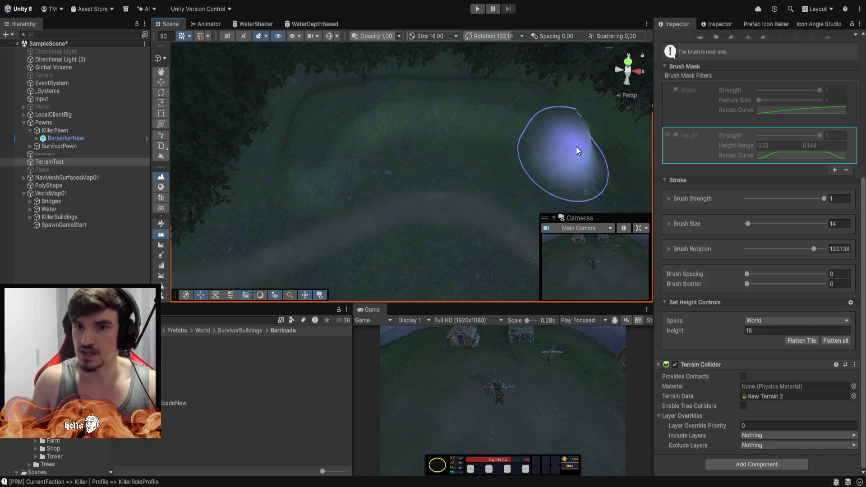
{"action": "mouse_move", "coordinate": [611, 189]}
{"action": "left_mouse_down"}
{"action": "mouse_move", "coordinate": [618, 144]}
{"action": "mouse_move", "coordinate": [519, 148]}
{"action": "left_mouse_up"}
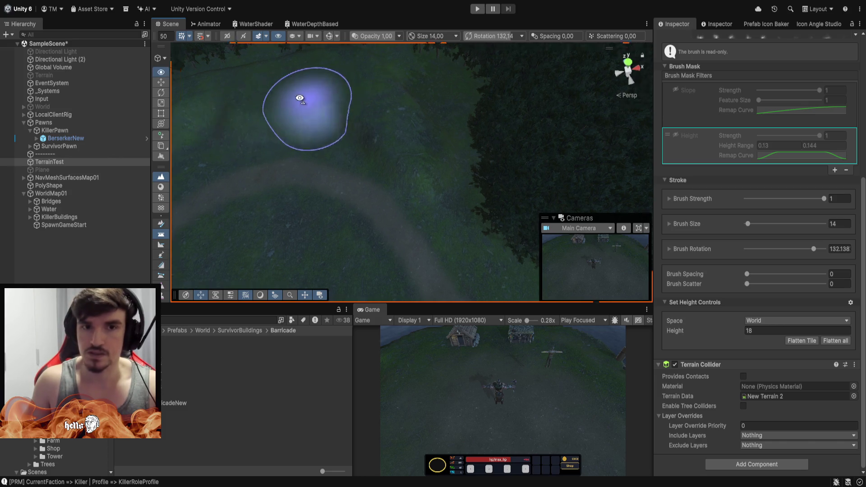
{"action": "mouse_move", "coordinate": [299, 97]}
{"action": "left_mouse_down"}
{"action": "mouse_move", "coordinate": [261, 54]}
{"action": "mouse_move", "coordinate": [409, 131]}
{"action": "left_mouse_up"}
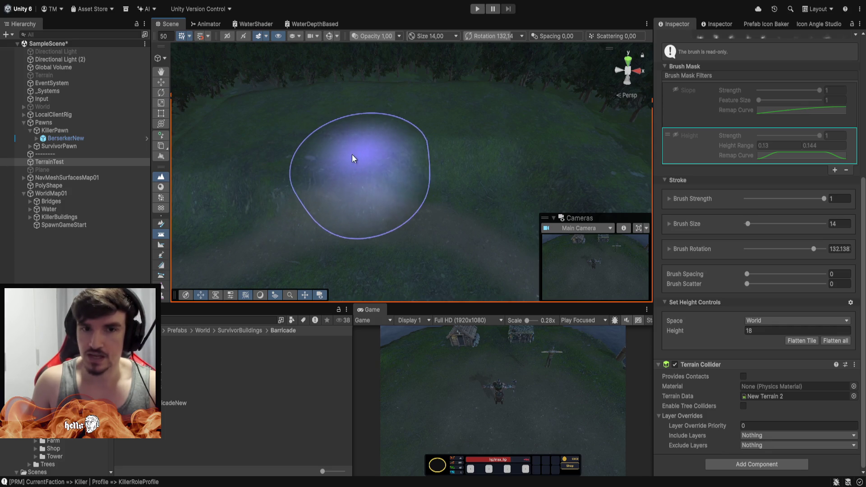
{"action": "mouse_move", "coordinate": [332, 149]}
{"action": "left_mouse_down"}
{"action": "mouse_move", "coordinate": [381, 176]}
{"action": "mouse_move", "coordinate": [441, 161]}
{"action": "mouse_move", "coordinate": [427, 163]}
{"action": "left_mouse_up"}
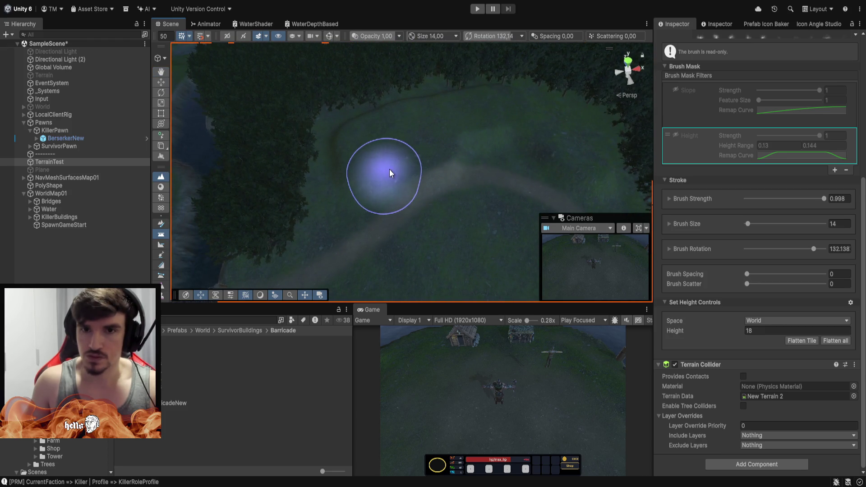
{"action": "mouse_move", "coordinate": [391, 166]}
{"action": "left_mouse_down"}
{"action": "mouse_move", "coordinate": [441, 120]}
{"action": "mouse_move", "coordinate": [353, 131]}
{"action": "left_mouse_up"}
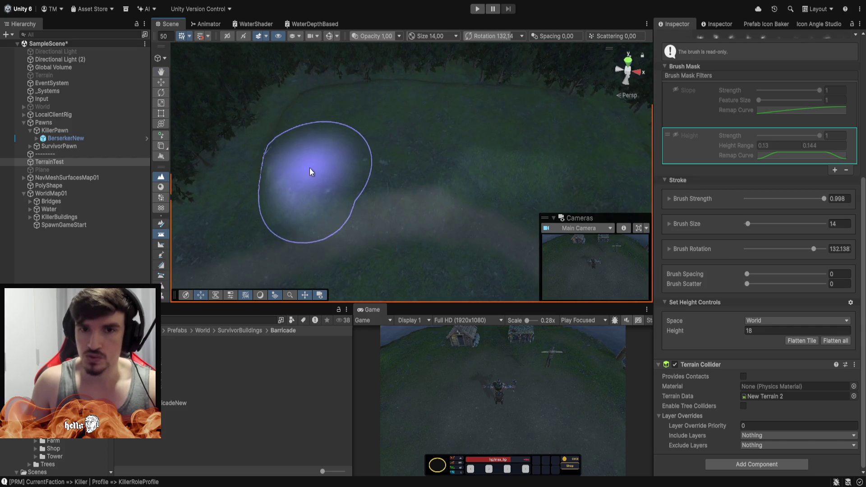
{"action": "mouse_move", "coordinate": [453, 104]}
{"action": "left_mouse_down"}
{"action": "mouse_move", "coordinate": [541, 101]}
{"action": "mouse_move", "coordinate": [465, 91]}
{"action": "mouse_move", "coordinate": [473, 125]}
{"action": "mouse_move", "coordinate": [464, 170]}
{"action": "mouse_move", "coordinate": [474, 174]}
{"action": "mouse_move", "coordinate": [456, 120]}
{"action": "mouse_move", "coordinate": [471, 128]}
{"action": "mouse_move", "coordinate": [421, 135]}
{"action": "mouse_move", "coordinate": [469, 143]}
{"action": "mouse_move", "coordinate": [421, 170]}
{"action": "left_mouse_up"}
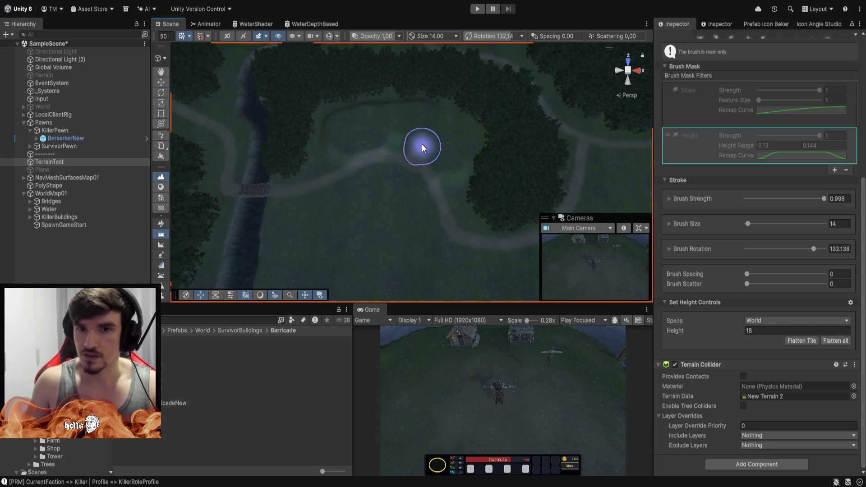
- Level a patch of the clearing to height 15
{"action": "scroll", "coordinate": [428, 162], "scroll_direction": "up", "scroll_amount": 10}
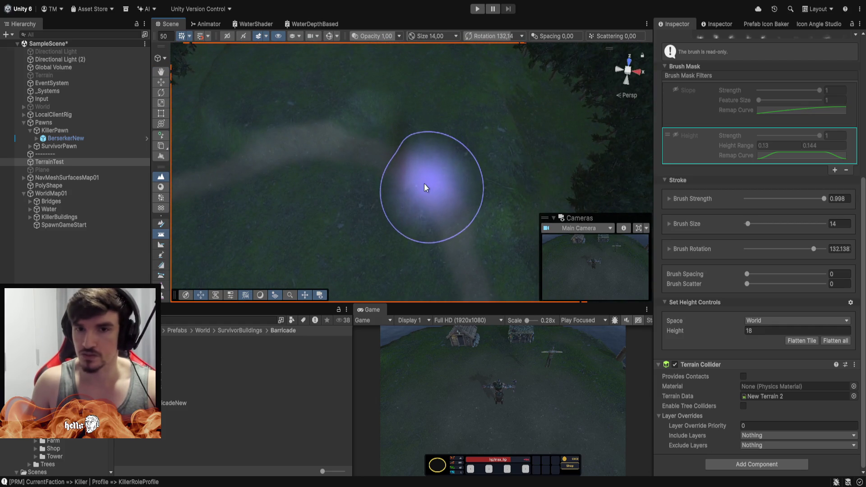
{"action": "left_click", "coordinate": [412, 182]}
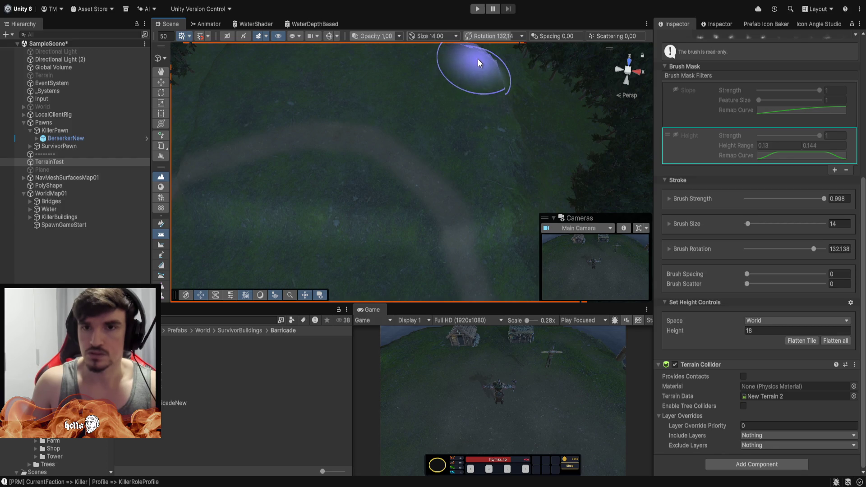
{"action": "mouse_move", "coordinate": [487, 76]}
{"action": "left_mouse_down"}
{"action": "mouse_move", "coordinate": [407, 43]}
{"action": "mouse_move", "coordinate": [384, 67]}
{"action": "mouse_move", "coordinate": [217, 24]}
{"action": "mouse_move", "coordinate": [500, 473]}
{"action": "mouse_move", "coordinate": [508, 23]}
{"action": "mouse_move", "coordinate": [527, 19]}
{"action": "mouse_move", "coordinate": [473, 13]}
{"action": "mouse_move", "coordinate": [372, 26]}
{"action": "mouse_move", "coordinate": [526, 30]}
{"action": "mouse_move", "coordinate": [509, 33]}
{"action": "mouse_move", "coordinate": [494, 65]}
{"action": "left_mouse_up"}
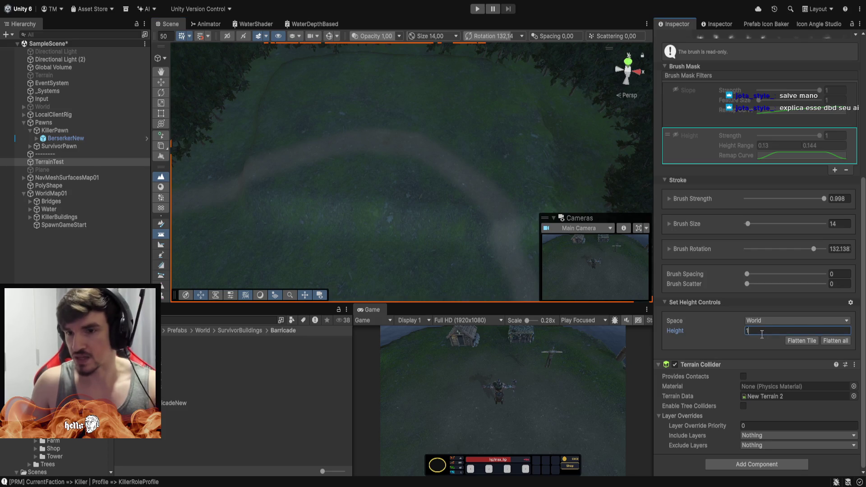
{"action": "scroll", "coordinate": [791, 181], "scroll_direction": "up", "scroll_amount": 4}
{"action": "type", "text": "8"}
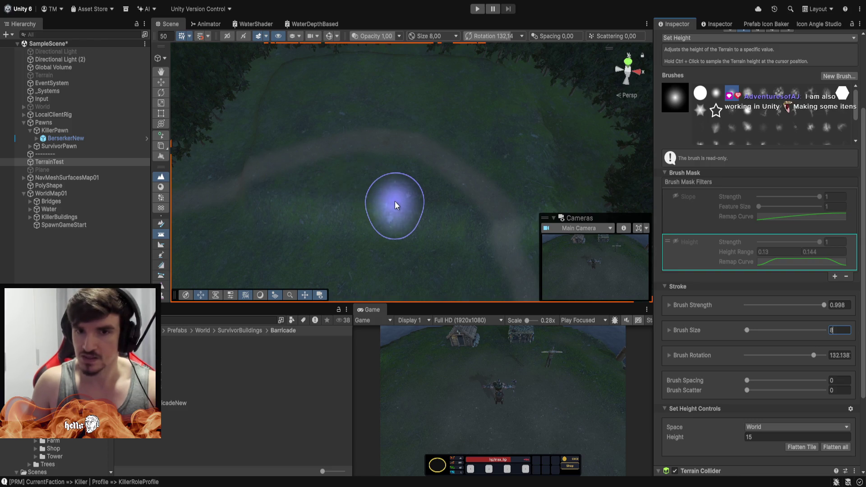
- With brush size 8, extend the levelled strip across the path, then check the reference map
{"action": "key", "text": "Return"}
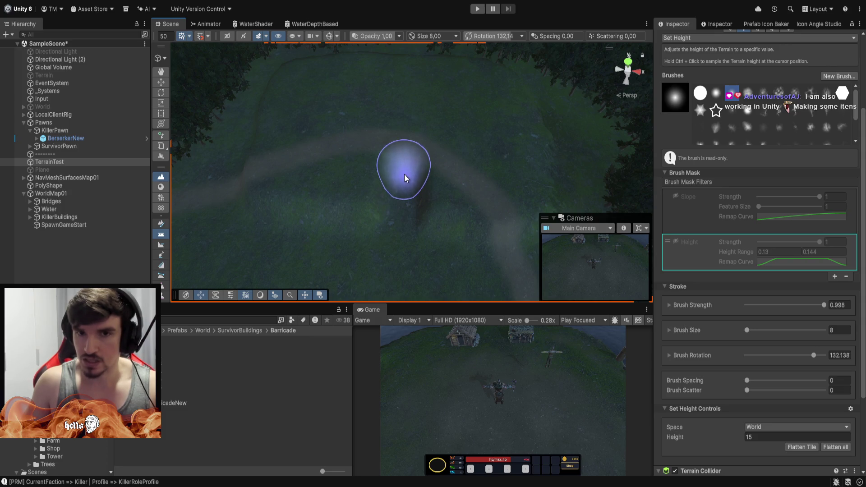
{"action": "mouse_move", "coordinate": [405, 164]}
{"action": "left_mouse_down"}
{"action": "mouse_move", "coordinate": [405, 127]}
{"action": "mouse_move", "coordinate": [405, 146]}
{"action": "left_mouse_up"}
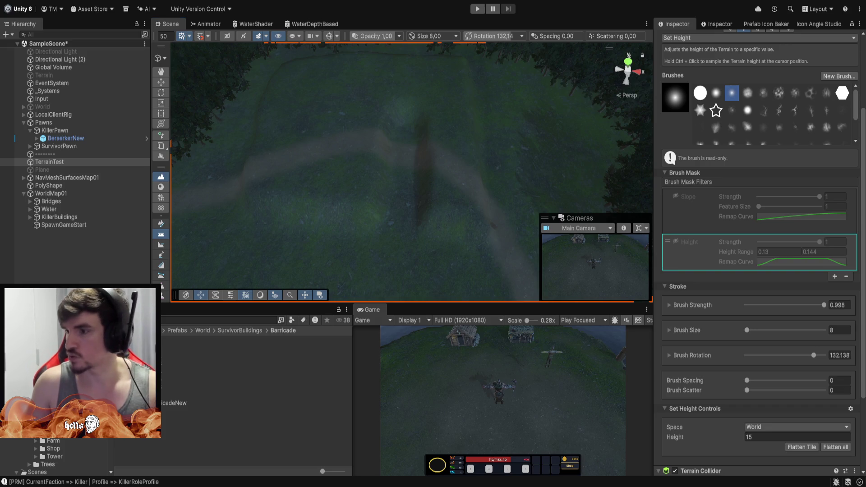
{"action": "key", "text": "alt+Tab"}
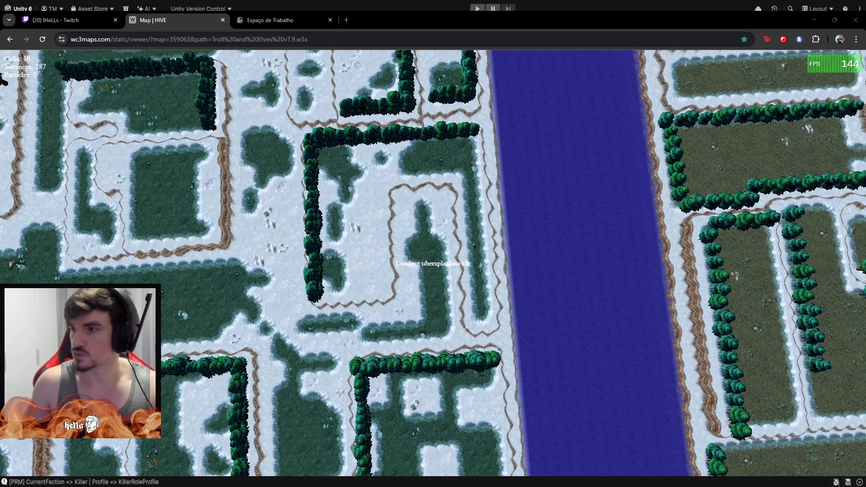
{"action": "key", "text": "alt+Tab"}
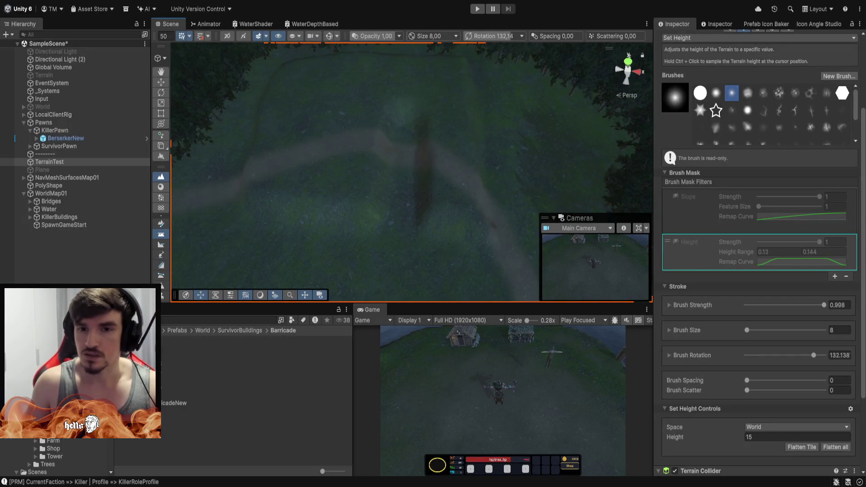
{"action": "left_click_drag", "start_coordinate": [367, 161], "coordinate": [387, 185]}
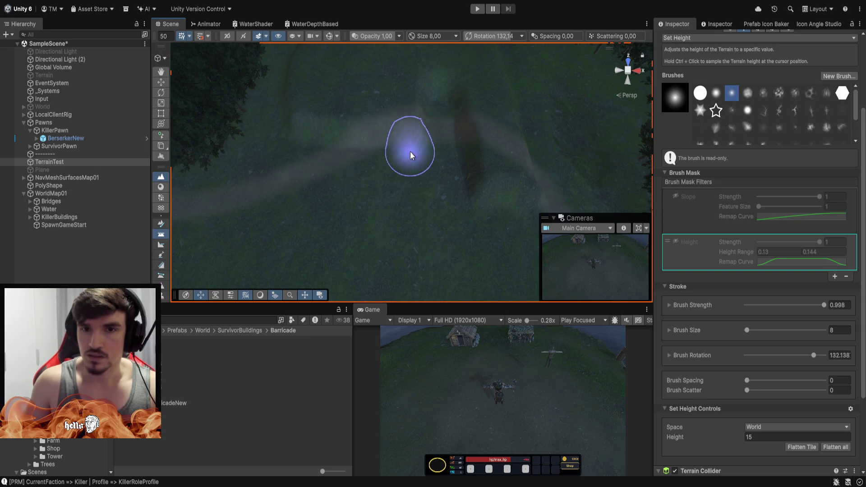
{"action": "mouse_move", "coordinate": [392, 159]}
{"action": "left_mouse_down"}
{"action": "mouse_move", "coordinate": [387, 130]}
{"action": "mouse_move", "coordinate": [551, 106]}
{"action": "mouse_move", "coordinate": [630, 135]}
{"action": "mouse_move", "coordinate": [614, 151]}
{"action": "mouse_move", "coordinate": [628, 97]}
{"action": "mouse_move", "coordinate": [610, 116]}
{"action": "mouse_move", "coordinate": [383, 126]}
{"action": "mouse_move", "coordinate": [390, 95]}
{"action": "mouse_move", "coordinate": [378, 120]}
{"action": "mouse_move", "coordinate": [394, 155]}
{"action": "mouse_move", "coordinate": [404, 160]}
{"action": "mouse_move", "coordinate": [403, 149]}
{"action": "mouse_move", "coordinate": [406, 160]}
{"action": "left_mouse_up"}
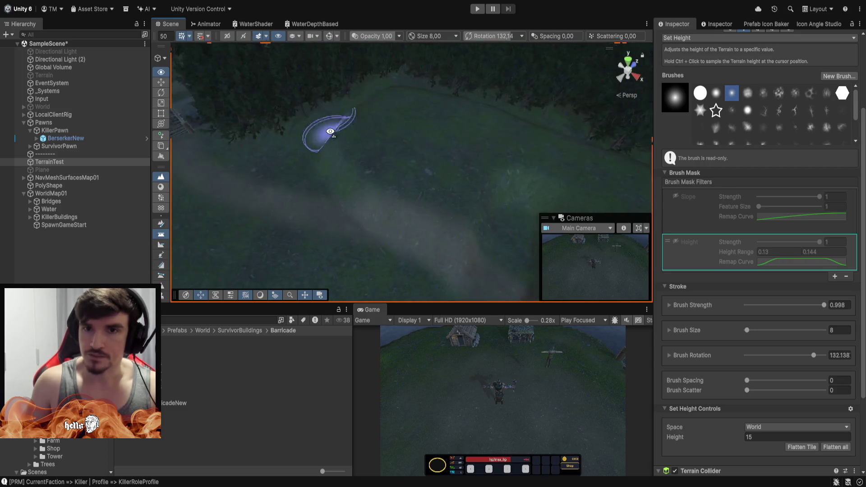
{"action": "mouse_move", "coordinate": [512, 112]}
{"action": "left_mouse_down"}
{"action": "mouse_move", "coordinate": [745, 83]}
{"action": "mouse_move", "coordinate": [853, 137]}
{"action": "mouse_move", "coordinate": [567, 81]}
{"action": "mouse_move", "coordinate": [400, 126]}
{"action": "mouse_move", "coordinate": [386, 107]}
{"action": "mouse_move", "coordinate": [379, 132]}
{"action": "mouse_move", "coordinate": [410, 77]}
{"action": "mouse_move", "coordinate": [228, 91]}
{"action": "mouse_move", "coordinate": [595, 151]}
{"action": "mouse_move", "coordinate": [468, 155]}
{"action": "mouse_move", "coordinate": [120, 135]}
{"action": "mouse_move", "coordinate": [358, 174]}
{"action": "mouse_move", "coordinate": [455, 266]}
{"action": "mouse_move", "coordinate": [433, 245]}
{"action": "mouse_move", "coordinate": [409, 275]}
{"action": "mouse_move", "coordinate": [419, 135]}
{"action": "mouse_move", "coordinate": [415, 236]}
{"action": "mouse_move", "coordinate": [421, 226]}
{"action": "mouse_move", "coordinate": [337, 125]}
{"action": "mouse_move", "coordinate": [522, 120]}
{"action": "left_mouse_up"}
{"action": "scroll", "coordinate": [768, 134], "scroll_direction": "up", "scroll_amount": 5}
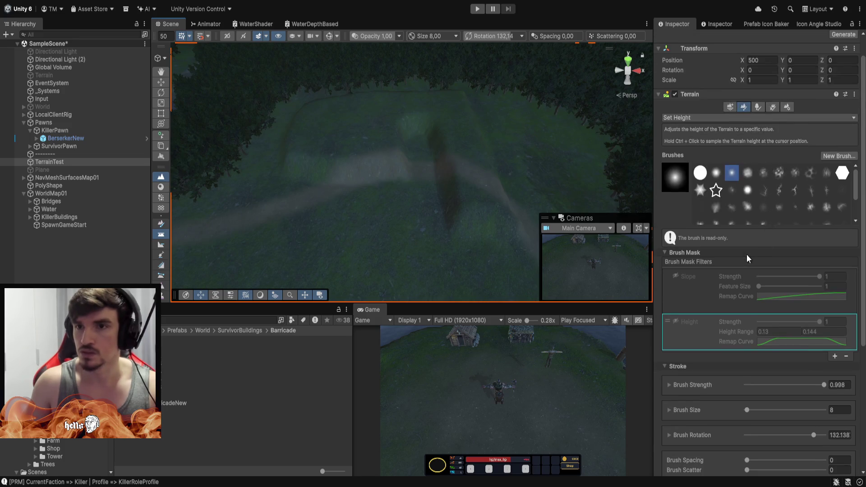
- Paint forest_ground_new over the grey ground, then frame the view beside the killer character
{"action": "left_click", "coordinate": [159, 188]}
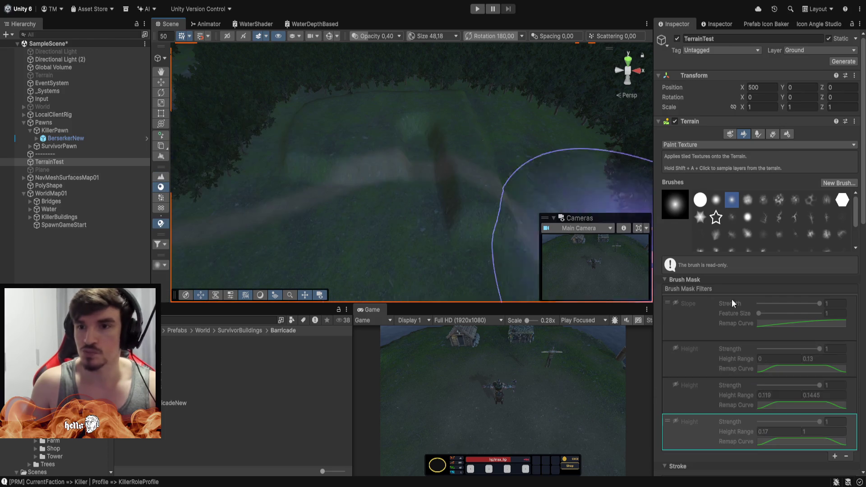
{"action": "scroll", "coordinate": [785, 333], "scroll_direction": "down", "scroll_amount": 10}
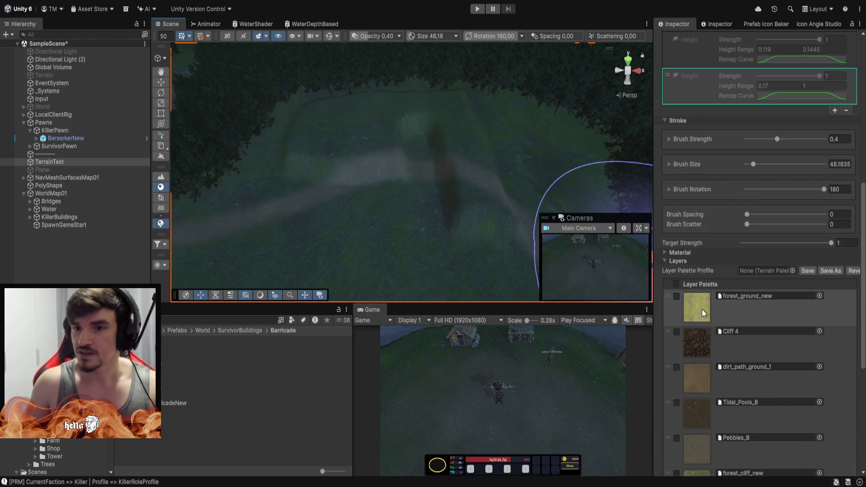
{"action": "left_click", "coordinate": [676, 296]}
{"action": "mouse_move", "coordinate": [402, 189]}
{"action": "left_mouse_down"}
{"action": "mouse_move", "coordinate": [429, 172]}
{"action": "mouse_move", "coordinate": [398, 154]}
{"action": "mouse_move", "coordinate": [378, 158]}
{"action": "mouse_move", "coordinate": [394, 149]}
{"action": "mouse_move", "coordinate": [457, 157]}
{"action": "mouse_move", "coordinate": [425, 138]}
{"action": "mouse_move", "coordinate": [378, 135]}
{"action": "mouse_move", "coordinate": [419, 128]}
{"action": "mouse_move", "coordinate": [429, 165]}
{"action": "mouse_move", "coordinate": [380, 153]}
{"action": "mouse_move", "coordinate": [352, 170]}
{"action": "mouse_move", "coordinate": [563, 125]}
{"action": "mouse_move", "coordinate": [367, 116]}
{"action": "left_mouse_up"}
{"action": "mouse_move", "coordinate": [391, 41]}
{"action": "left_mouse_down"}
{"action": "mouse_move", "coordinate": [329, 164]}
{"action": "mouse_move", "coordinate": [367, 155]}
{"action": "mouse_move", "coordinate": [694, 148]}
{"action": "mouse_move", "coordinate": [600, 43]}
{"action": "mouse_move", "coordinate": [493, 111]}
{"action": "mouse_move", "coordinate": [397, 135]}
{"action": "mouse_move", "coordinate": [513, 233]}
{"action": "mouse_move", "coordinate": [508, 213]}
{"action": "mouse_move", "coordinate": [522, 216]}
{"action": "mouse_move", "coordinate": [504, 213]}
{"action": "mouse_move", "coordinate": [711, 215]}
{"action": "mouse_move", "coordinate": [771, 185]}
{"action": "mouse_move", "coordinate": [781, 168]}
{"action": "mouse_move", "coordinate": [499, 168]}
{"action": "mouse_move", "coordinate": [518, 178]}
{"action": "mouse_move", "coordinate": [545, 149]}
{"action": "mouse_move", "coordinate": [537, 102]}
{"action": "mouse_move", "coordinate": [342, 134]}
{"action": "mouse_move", "coordinate": [400, 188]}
{"action": "mouse_move", "coordinate": [583, 202]}
{"action": "left_mouse_up"}
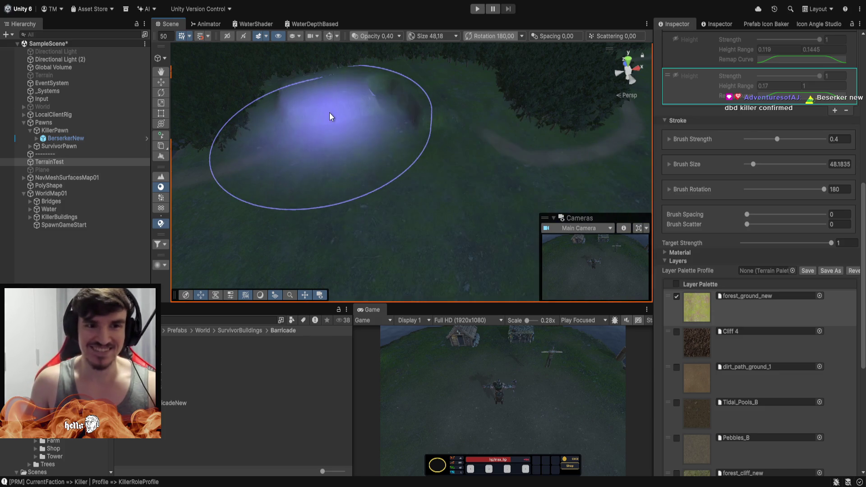
{"action": "mouse_move", "coordinate": [424, 153]}
{"action": "left_mouse_down"}
{"action": "mouse_move", "coordinate": [423, 88]}
{"action": "mouse_move", "coordinate": [361, 40]}
{"action": "left_mouse_up"}
{"action": "key", "text": "f"}
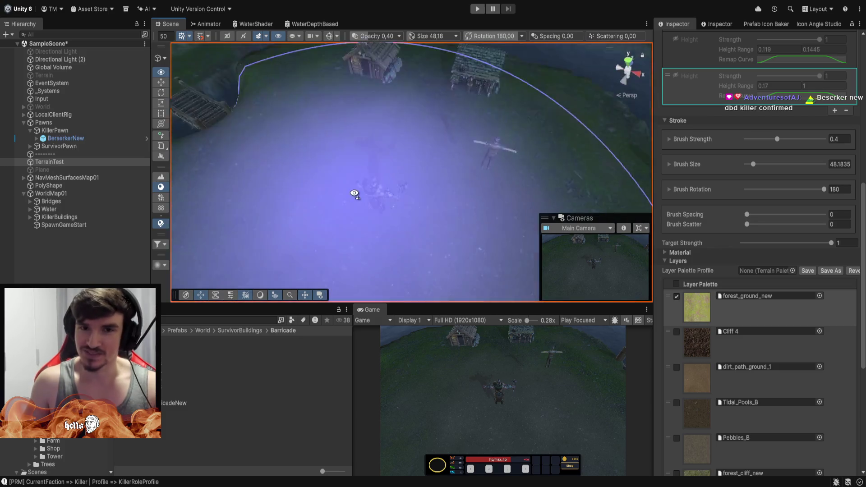
{"action": "left_click_drag", "start_coordinate": [424, 226], "coordinate": [377, 54]}
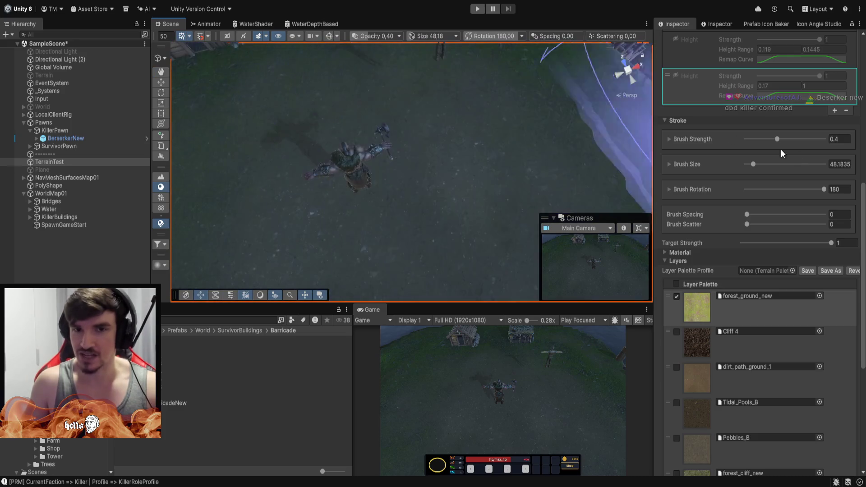
{"action": "left_click_drag", "start_coordinate": [776, 140], "coordinate": [741, 139]}
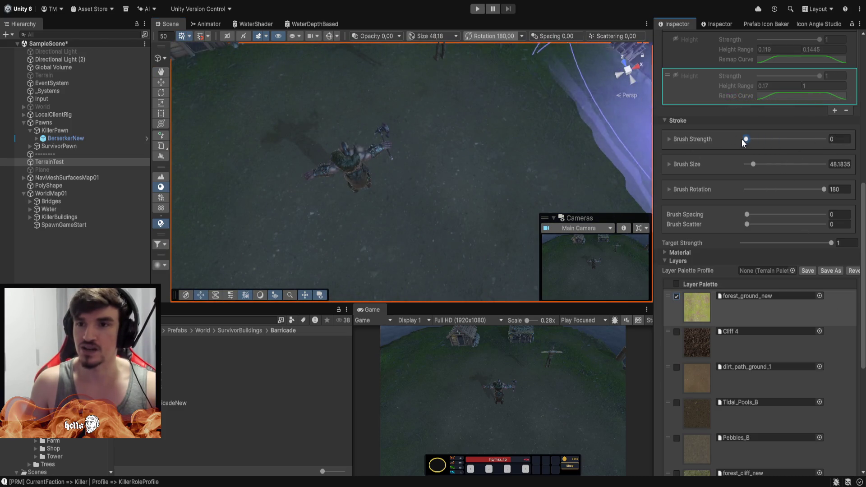
{"action": "mouse_move", "coordinate": [512, 97]}
{"action": "left_mouse_down"}
{"action": "mouse_move", "coordinate": [345, 26]}
{"action": "mouse_move", "coordinate": [332, 8]}
{"action": "mouse_move", "coordinate": [353, 17]}
{"action": "mouse_move", "coordinate": [350, 37]}
{"action": "mouse_move", "coordinate": [348, 20]}
{"action": "mouse_move", "coordinate": [324, 2]}
{"action": "mouse_move", "coordinate": [842, 483]}
{"action": "left_mouse_up"}
{"action": "mouse_move", "coordinate": [496, 180]}
{"action": "left_mouse_down"}
{"action": "mouse_move", "coordinate": [832, 29]}
{"action": "mouse_move", "coordinate": [218, 97]}
{"action": "mouse_move", "coordinate": [117, 11]}
{"action": "mouse_move", "coordinate": [589, 31]}
{"action": "mouse_move", "coordinate": [610, 6]}
{"action": "mouse_move", "coordinate": [445, 51]}
{"action": "mouse_move", "coordinate": [397, 43]}
{"action": "mouse_move", "coordinate": [429, 56]}
{"action": "mouse_move", "coordinate": [420, 45]}
{"action": "mouse_move", "coordinate": [464, 86]}
{"action": "mouse_move", "coordinate": [428, 47]}
{"action": "mouse_move", "coordinate": [636, 67]}
{"action": "mouse_move", "coordinate": [619, 66]}
{"action": "mouse_move", "coordinate": [731, 28]}
{"action": "mouse_move", "coordinate": [699, 33]}
{"action": "mouse_move", "coordinate": [466, 2]}
{"action": "mouse_move", "coordinate": [418, 6]}
{"action": "mouse_move", "coordinate": [429, 2]}
{"action": "mouse_move", "coordinate": [587, 154]}
{"action": "left_mouse_up"}
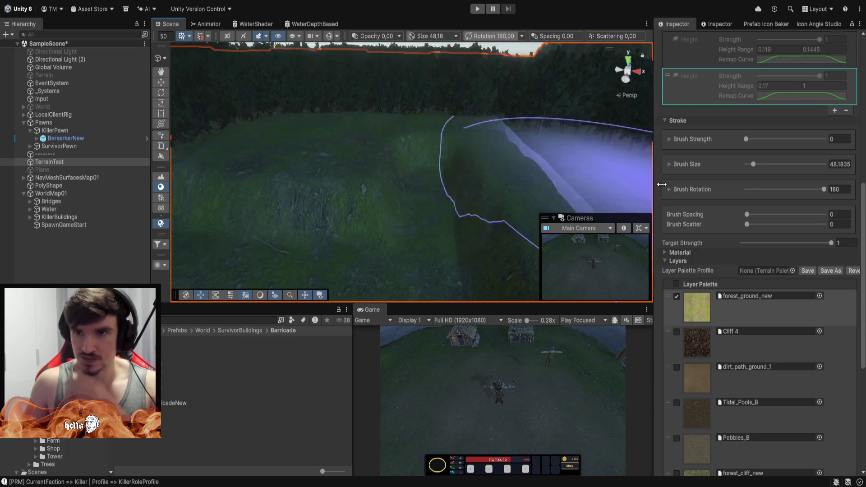
{"action": "scroll", "coordinate": [701, 214], "scroll_direction": "up", "scroll_amount": 10}
{"action": "scroll", "coordinate": [729, 169], "scroll_direction": "up", "scroll_amount": 5}
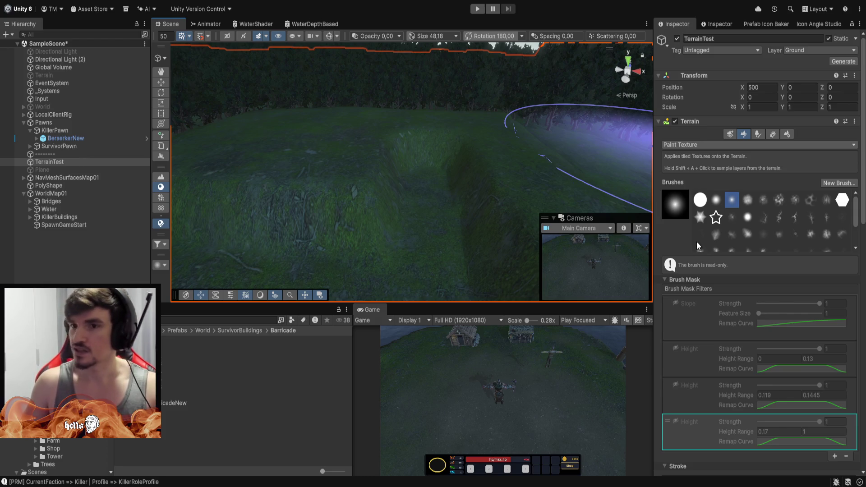
- Switch to Smooth Height at brush size 8 and smooth the grassy mound's ridge and slope
{"action": "key", "text": "s"}
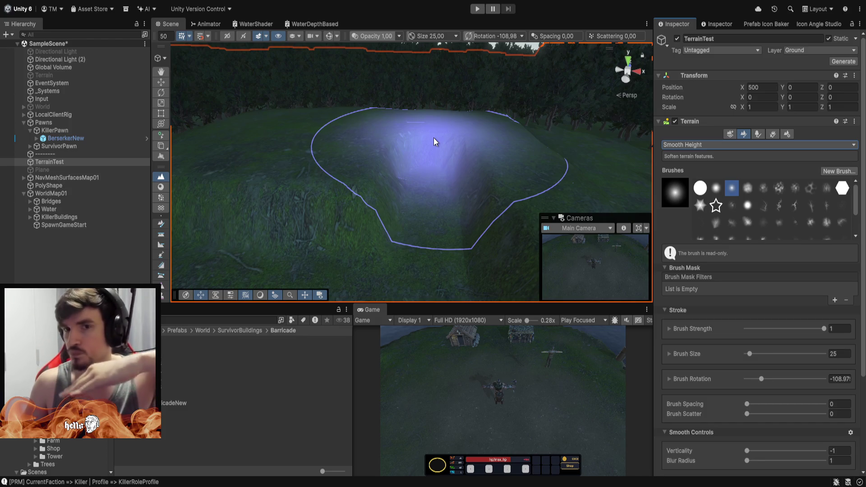
{"action": "left_click", "coordinate": [840, 357]}
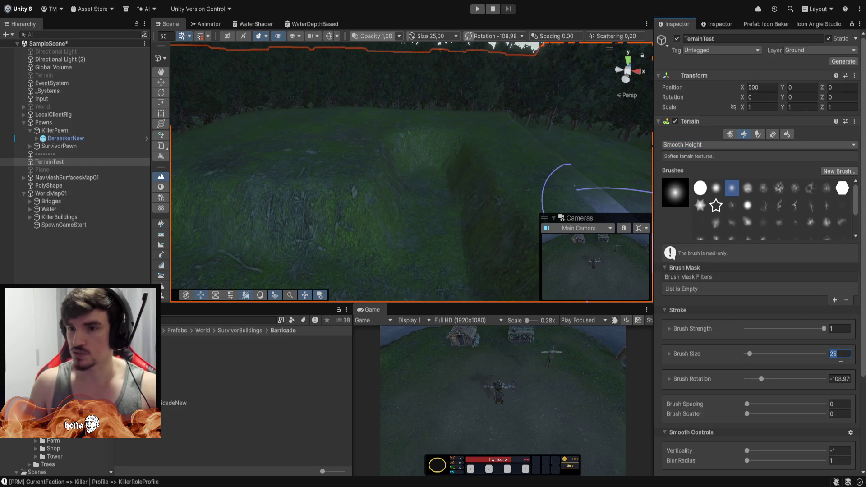
{"action": "type", "text": "8"}
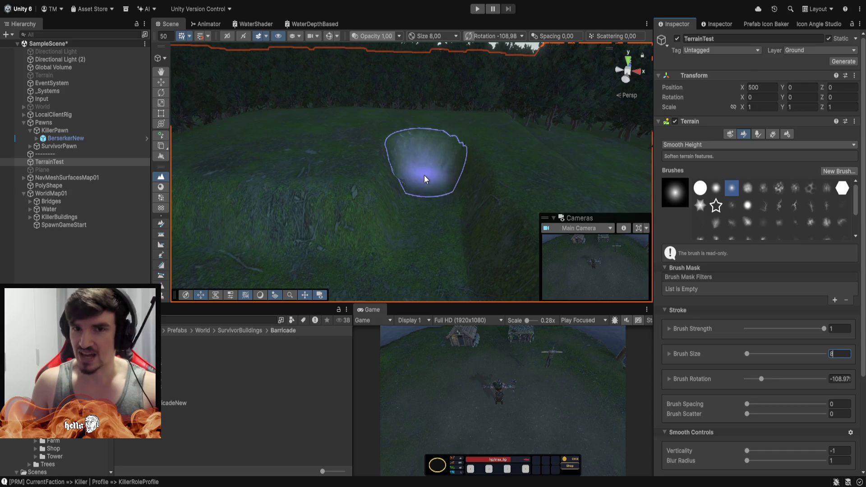
{"action": "mouse_move", "coordinate": [431, 124]}
{"action": "left_mouse_down"}
{"action": "mouse_move", "coordinate": [424, 136]}
{"action": "mouse_move", "coordinate": [431, 188]}
{"action": "mouse_move", "coordinate": [433, 131]}
{"action": "mouse_move", "coordinate": [438, 193]}
{"action": "left_mouse_up"}
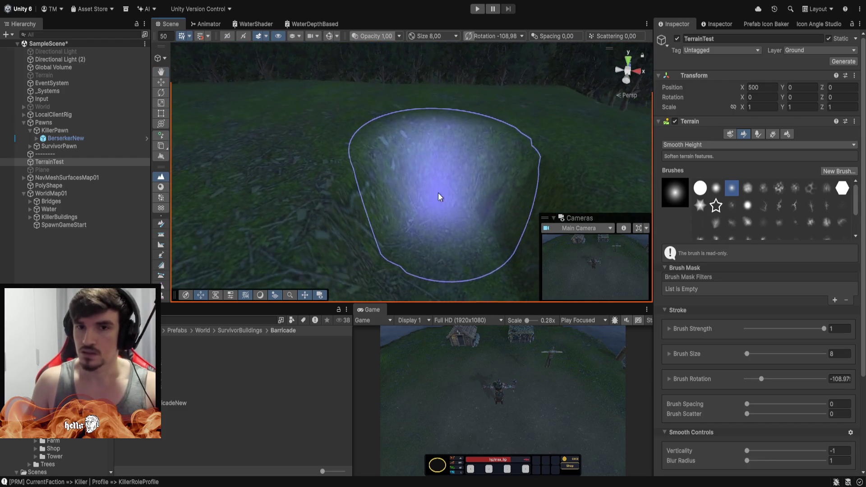
{"action": "mouse_move", "coordinate": [439, 151]}
{"action": "left_mouse_down"}
{"action": "mouse_move", "coordinate": [440, 136]}
{"action": "mouse_move", "coordinate": [438, 203]}
{"action": "mouse_move", "coordinate": [437, 133]}
{"action": "mouse_move", "coordinate": [441, 229]}
{"action": "mouse_move", "coordinate": [440, 134]}
{"action": "mouse_move", "coordinate": [443, 206]}
{"action": "left_mouse_up"}
{"action": "mouse_move", "coordinate": [481, 134]}
{"action": "left_mouse_down"}
{"action": "mouse_move", "coordinate": [567, 128]}
{"action": "mouse_move", "coordinate": [675, 103]}
{"action": "mouse_move", "coordinate": [787, 109]}
{"action": "mouse_move", "coordinate": [780, 136]}
{"action": "mouse_move", "coordinate": [771, 90]}
{"action": "mouse_move", "coordinate": [406, 77]}
{"action": "mouse_move", "coordinate": [300, 64]}
{"action": "mouse_move", "coordinate": [280, 81]}
{"action": "mouse_move", "coordinate": [174, 126]}
{"action": "mouse_move", "coordinate": [303, 174]}
{"action": "mouse_move", "coordinate": [433, 183]}
{"action": "mouse_move", "coordinate": [499, 203]}
{"action": "mouse_move", "coordinate": [252, 196]}
{"action": "mouse_move", "coordinate": [525, 190]}
{"action": "mouse_move", "coordinate": [491, 121]}
{"action": "mouse_move", "coordinate": [522, 131]}
{"action": "mouse_move", "coordinate": [554, 126]}
{"action": "mouse_move", "coordinate": [476, 120]}
{"action": "left_mouse_up"}
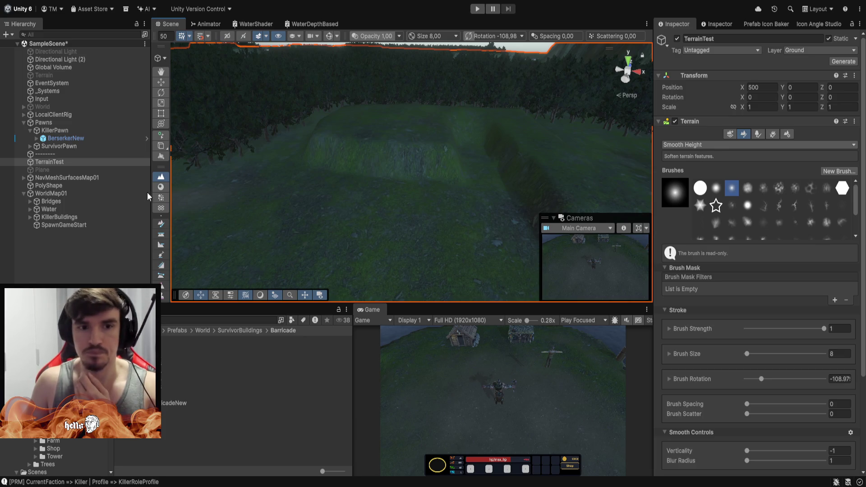
- Return to Paint Texture and re-enable the Slope brush-mask filter
{"action": "left_click", "coordinate": [160, 188]}
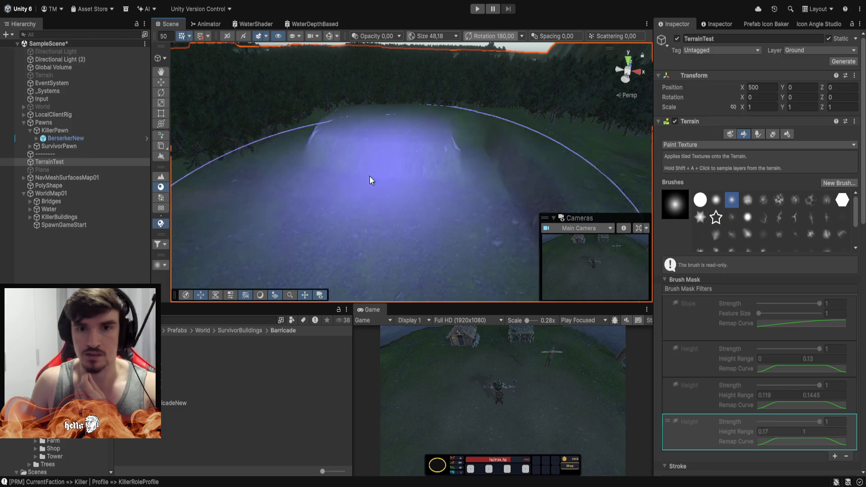
{"action": "scroll", "coordinate": [781, 148], "scroll_direction": "down", "scroll_amount": 2}
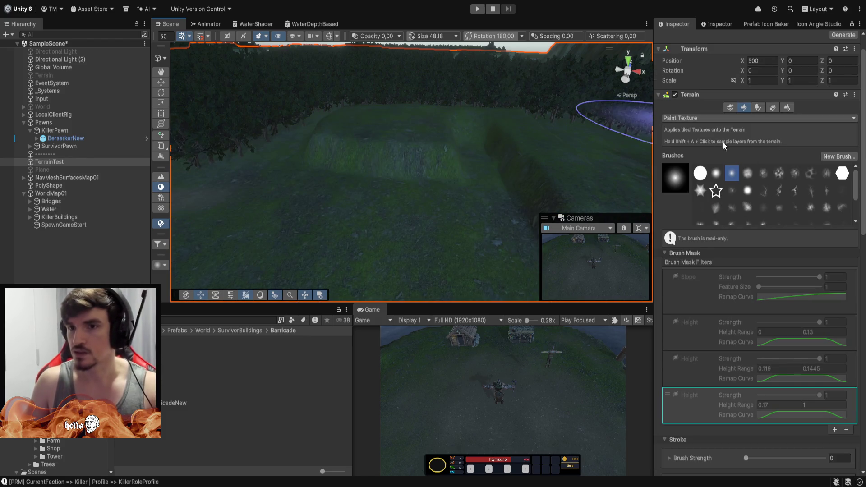
{"action": "scroll", "coordinate": [759, 191], "scroll_direction": "down", "scroll_amount": 3}
{"action": "left_click", "coordinate": [676, 277]}
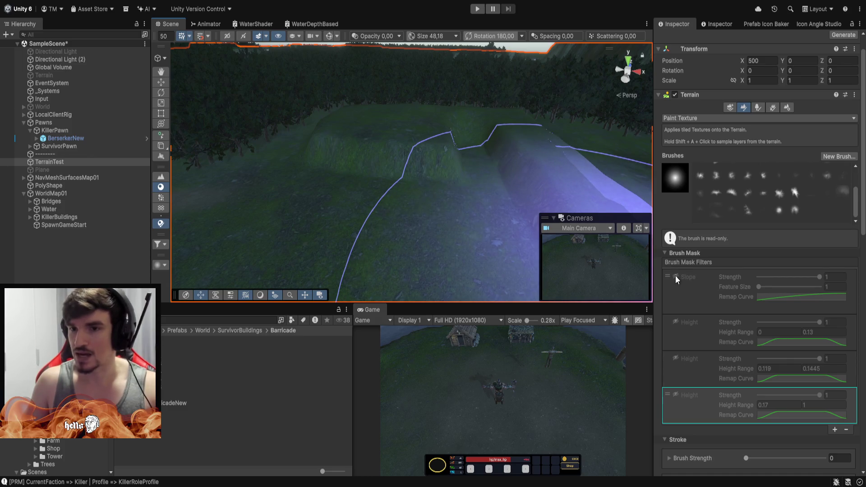
{"action": "left_click", "coordinate": [675, 276]}
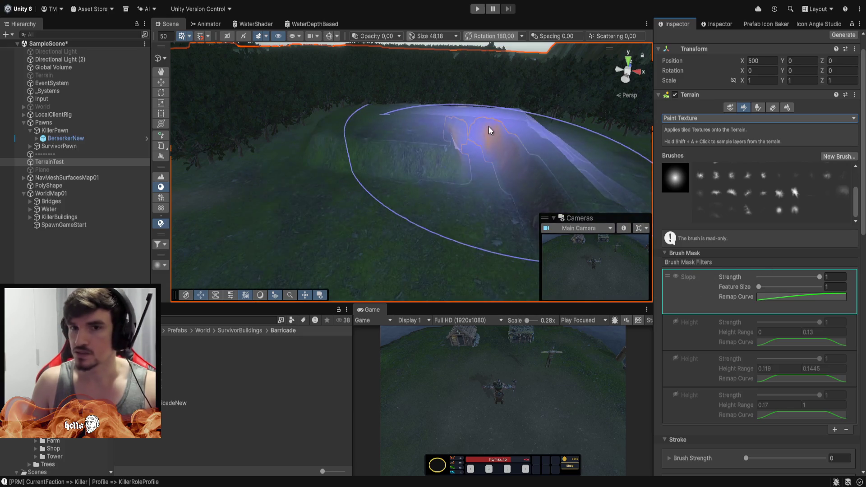
{"action": "mouse_move", "coordinate": [459, 134]}
{"action": "left_mouse_down"}
{"action": "mouse_move", "coordinate": [366, 150]}
{"action": "mouse_move", "coordinate": [395, 116]}
{"action": "mouse_move", "coordinate": [553, 138]}
{"action": "mouse_move", "coordinate": [467, 142]}
{"action": "mouse_move", "coordinate": [491, 113]}
{"action": "mouse_move", "coordinate": [517, 154]}
{"action": "mouse_move", "coordinate": [502, 168]}
{"action": "mouse_move", "coordinate": [464, 170]}
{"action": "mouse_move", "coordinate": [401, 161]}
{"action": "mouse_move", "coordinate": [388, 113]}
{"action": "mouse_move", "coordinate": [486, 145]}
{"action": "mouse_move", "coordinate": [519, 205]}
{"action": "mouse_move", "coordinate": [516, 156]}
{"action": "mouse_move", "coordinate": [539, 134]}
{"action": "mouse_move", "coordinate": [492, 145]}
{"action": "mouse_move", "coordinate": [497, 135]}
{"action": "left_mouse_up"}
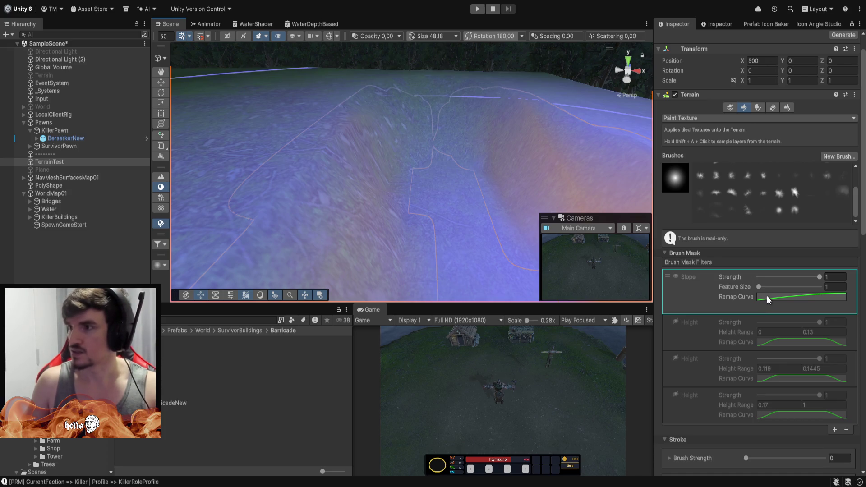
{"action": "mouse_move", "coordinate": [426, 128]}
{"action": "left_mouse_down"}
{"action": "mouse_move", "coordinate": [433, 115]}
{"action": "mouse_move", "coordinate": [429, 135]}
{"action": "left_mouse_up"}
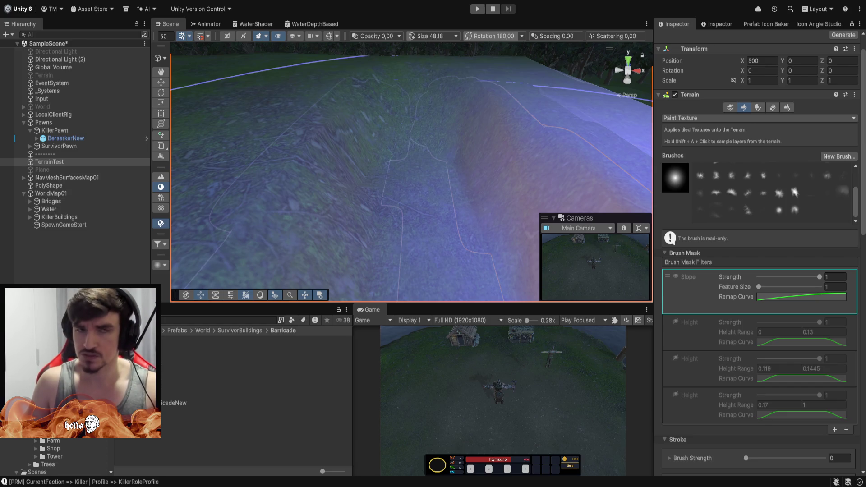
- Drag the Slope remap curve's first key right so the curve starts rising near 0.3
{"action": "left_click", "coordinate": [802, 297]}
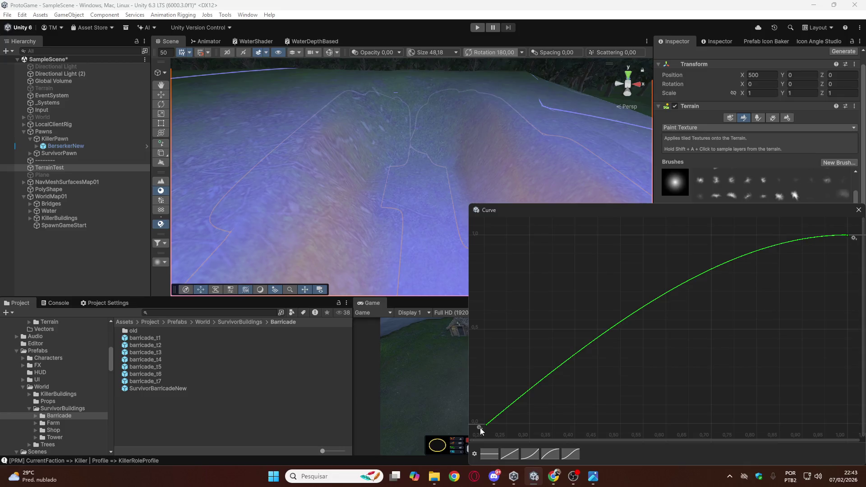
{"action": "left_click", "coordinate": [479, 445]}
{"action": "left_click", "coordinate": [498, 420]}
{"action": "scroll", "coordinate": [508, 391], "scroll_direction": "down", "scroll_amount": 5}
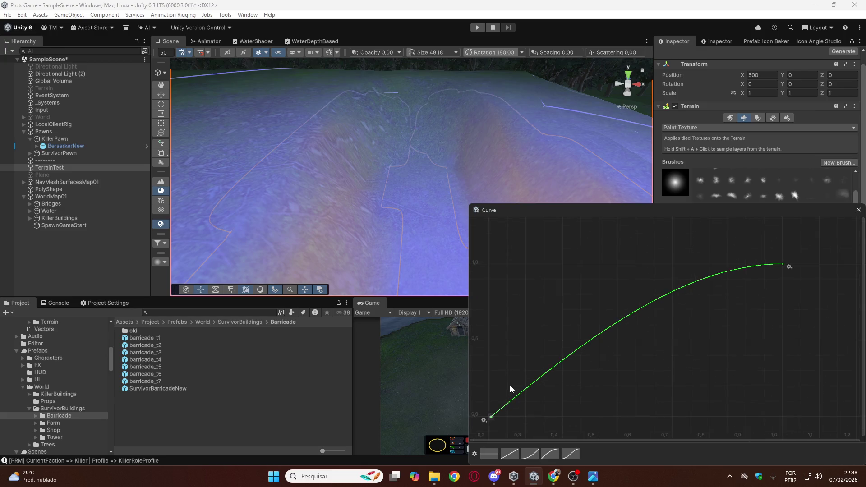
{"action": "scroll", "coordinate": [493, 419], "scroll_direction": "up", "scroll_amount": 10}
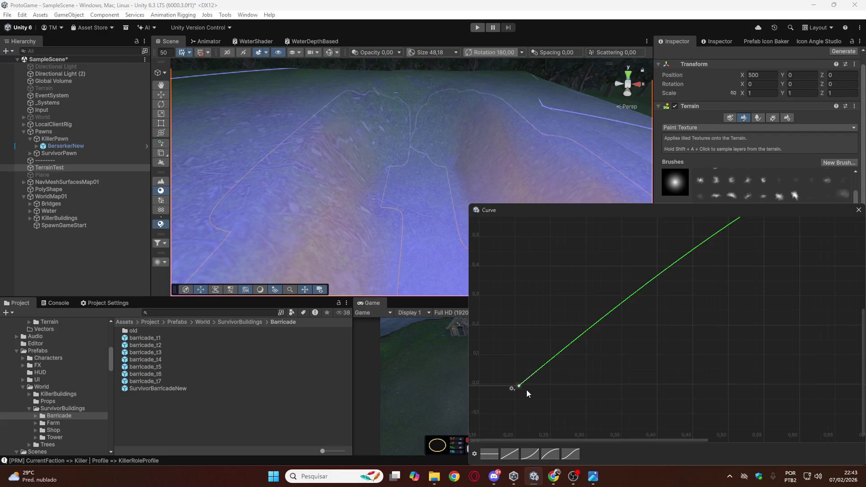
{"action": "mouse_move", "coordinate": [520, 387]}
{"action": "left_mouse_down"}
{"action": "mouse_move", "coordinate": [580, 381]}
{"action": "mouse_move", "coordinate": [556, 386]}
{"action": "left_mouse_up"}
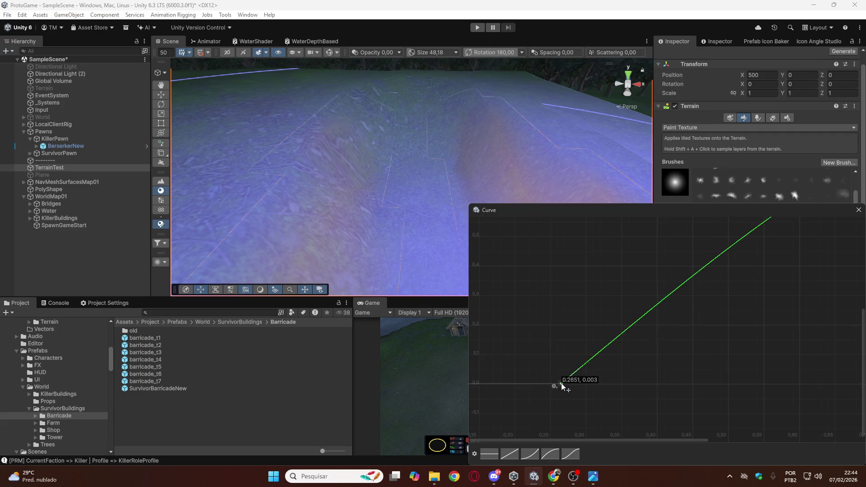
{"action": "left_click_drag", "start_coordinate": [561, 385], "coordinate": [586, 387]}
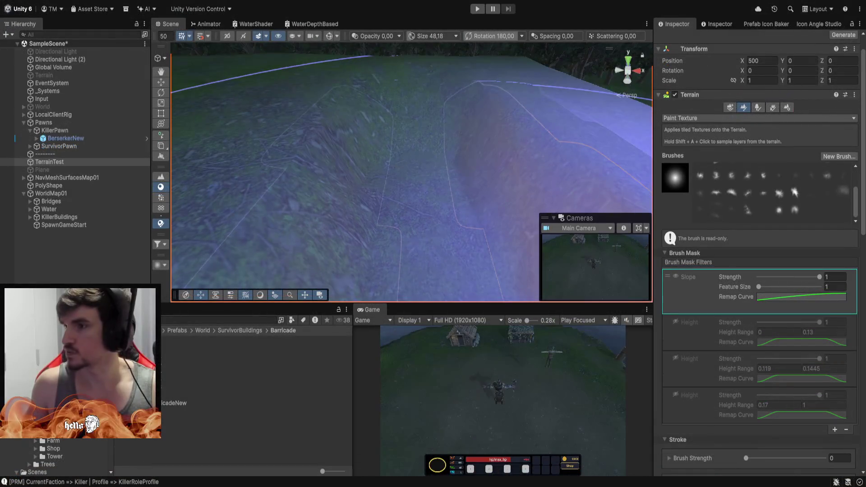
- Orbit the Scene view toward the dark grassy area
{"action": "mouse_move", "coordinate": [487, 108]}
{"action": "left_mouse_down"}
{"action": "mouse_move", "coordinate": [522, 100]}
{"action": "mouse_move", "coordinate": [396, 110]}
{"action": "mouse_move", "coordinate": [446, 110]}
{"action": "mouse_move", "coordinate": [327, 78]}
{"action": "mouse_move", "coordinate": [218, 121]}
{"action": "mouse_move", "coordinate": [145, 110]}
{"action": "mouse_move", "coordinate": [257, 131]}
{"action": "mouse_move", "coordinate": [257, 77]}
{"action": "mouse_move", "coordinate": [274, 62]}
{"action": "mouse_move", "coordinate": [406, 91]}
{"action": "mouse_move", "coordinate": [568, 102]}
{"action": "mouse_move", "coordinate": [456, 100]}
{"action": "mouse_move", "coordinate": [416, 64]}
{"action": "mouse_move", "coordinate": [466, 155]}
{"action": "mouse_move", "coordinate": [413, 130]}
{"action": "mouse_move", "coordinate": [355, 134]}
{"action": "mouse_move", "coordinate": [797, 120]}
{"action": "left_mouse_up"}
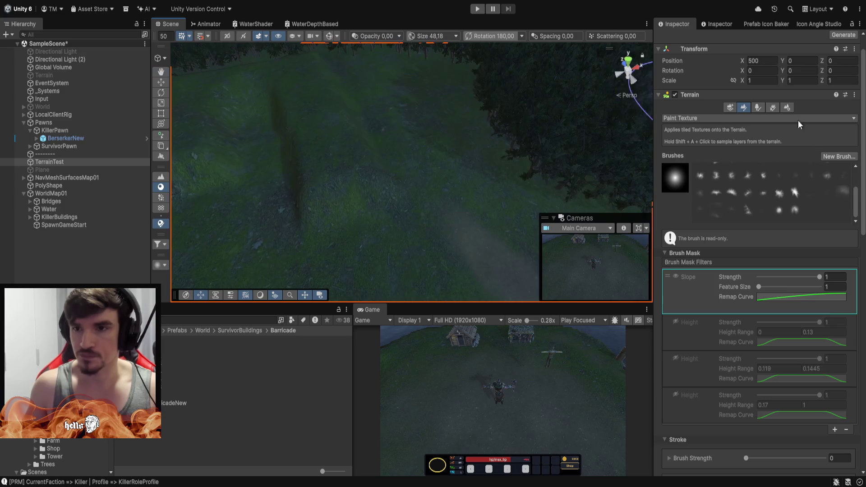
- With Set Height, flatten the grassy ground to height 15, then to 18
{"action": "key", "text": "F2"}
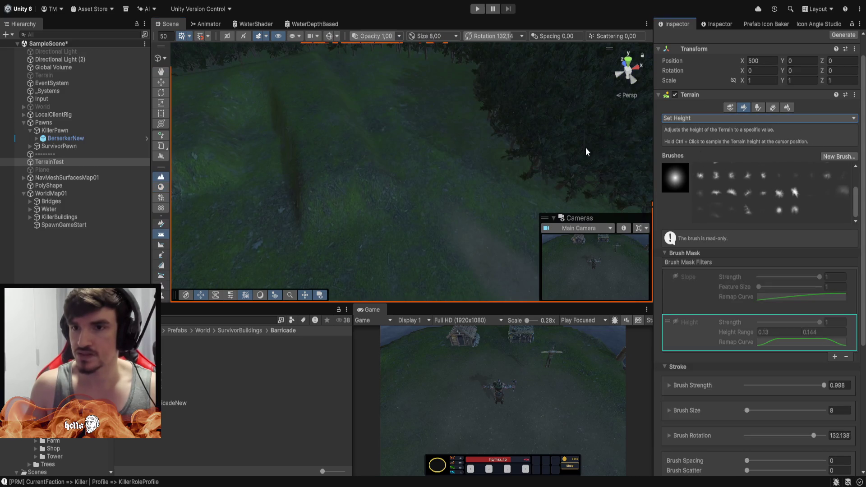
{"action": "scroll", "coordinate": [747, 353], "scroll_direction": "down", "scroll_amount": 5}
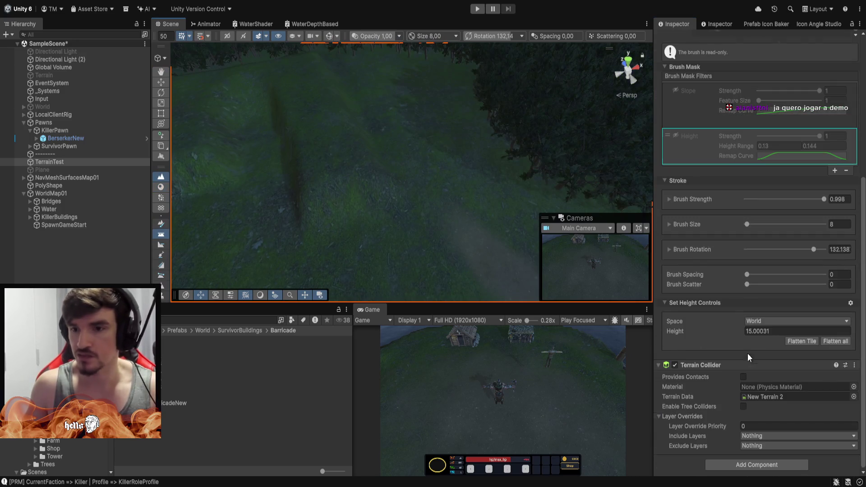
{"action": "double_click", "coordinate": [794, 331]}
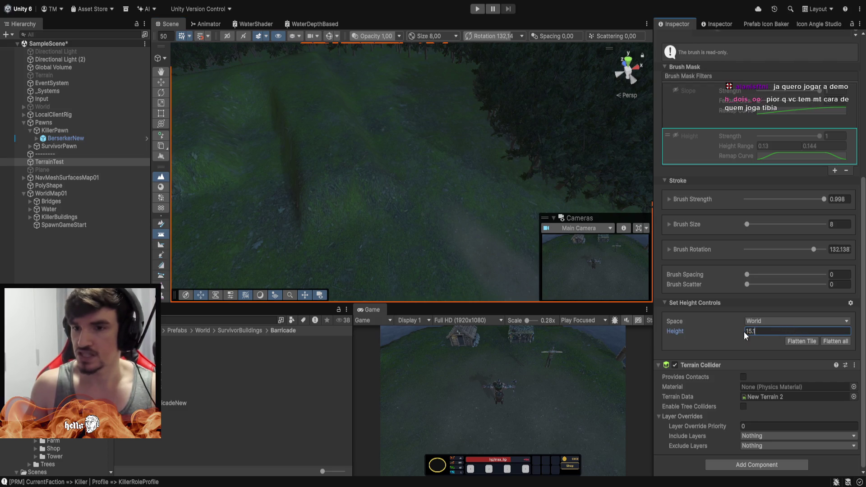
{"action": "mouse_move", "coordinate": [389, 177]}
{"action": "left_mouse_down"}
{"action": "mouse_move", "coordinate": [412, 215]}
{"action": "mouse_move", "coordinate": [437, 226]}
{"action": "mouse_move", "coordinate": [415, 209]}
{"action": "left_mouse_up"}
{"action": "type", "text": "18"}
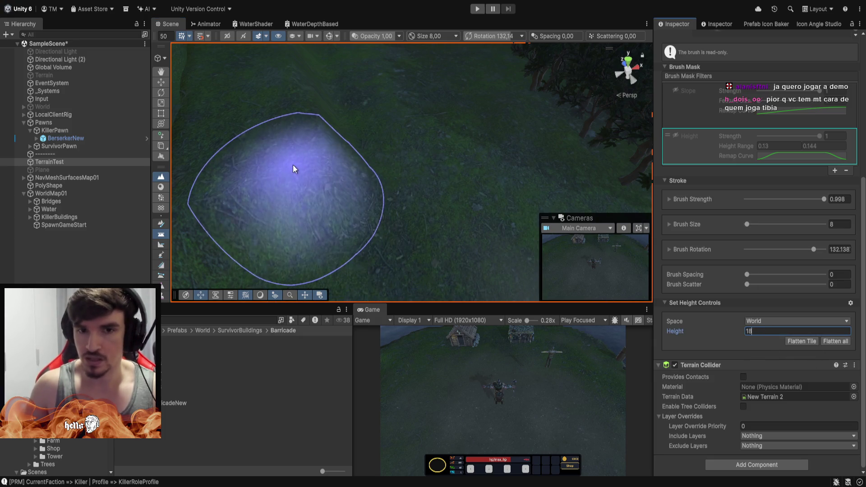
{"action": "mouse_move", "coordinate": [293, 164]}
{"action": "left_mouse_down"}
{"action": "mouse_move", "coordinate": [264, 145]}
{"action": "mouse_move", "coordinate": [488, 117]}
{"action": "mouse_move", "coordinate": [421, 83]}
{"action": "mouse_move", "coordinate": [310, 58]}
{"action": "mouse_move", "coordinate": [102, 36]}
{"action": "mouse_move", "coordinate": [294, 115]}
{"action": "mouse_move", "coordinate": [433, 100]}
{"action": "mouse_move", "coordinate": [420, 85]}
{"action": "mouse_move", "coordinate": [426, 106]}
{"action": "left_mouse_up"}
{"action": "scroll", "coordinate": [775, 180], "scroll_direction": "up", "scroll_amount": 5}
{"action": "scroll", "coordinate": [772, 181], "scroll_direction": "up", "scroll_amount": 2}
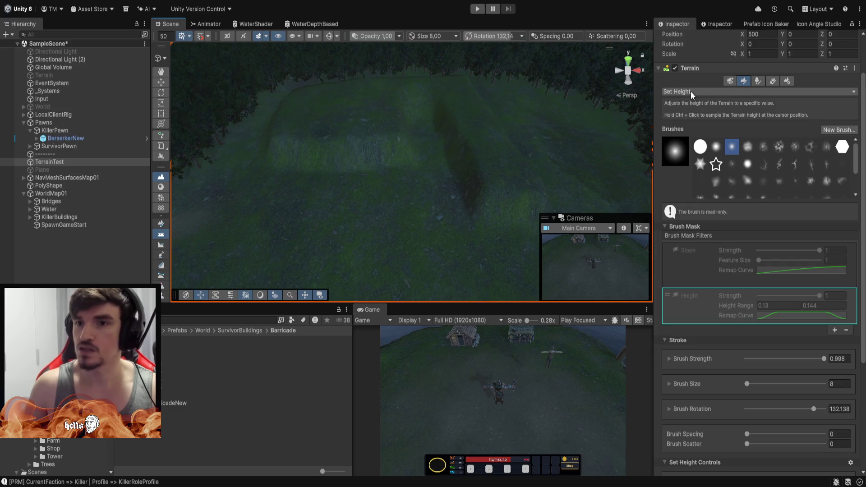
- Back in Paint Texture, make forest_cliff_new the active layer instead of forest_ground_new
{"action": "left_click", "coordinate": [160, 188]}
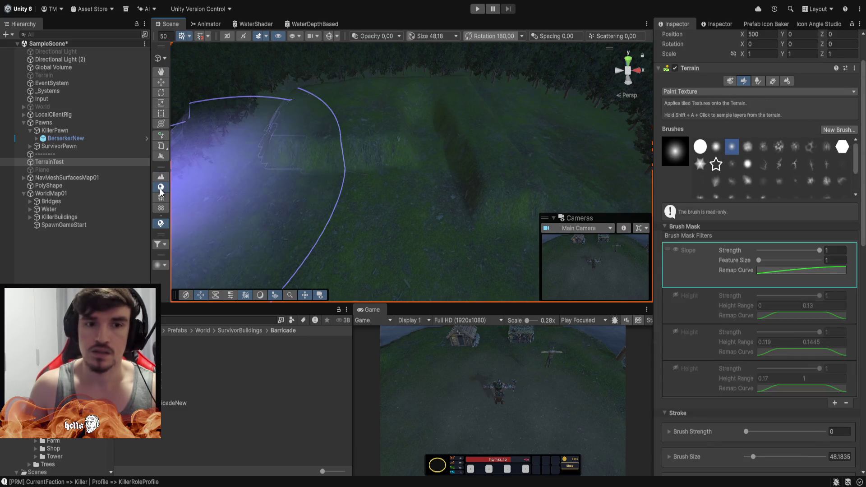
{"action": "scroll", "coordinate": [746, 293], "scroll_direction": "down", "scroll_amount": 5}
{"action": "scroll", "coordinate": [746, 289], "scroll_direction": "down", "scroll_amount": 5}
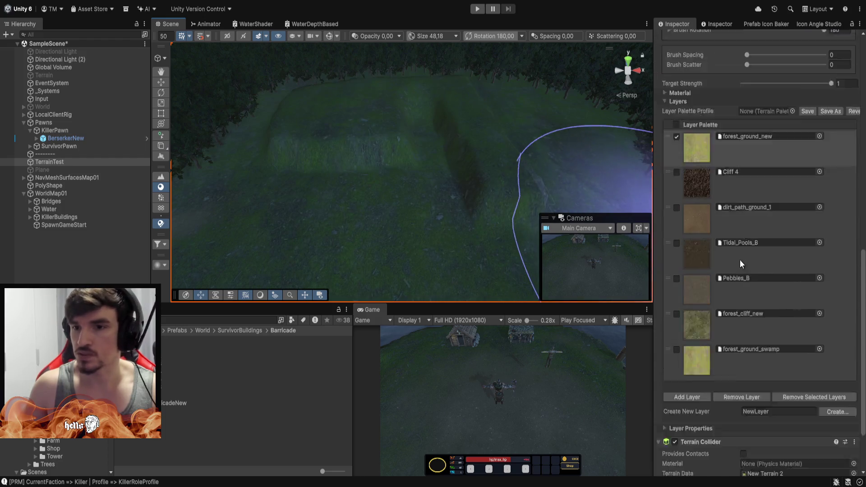
{"action": "left_click", "coordinate": [697, 271]}
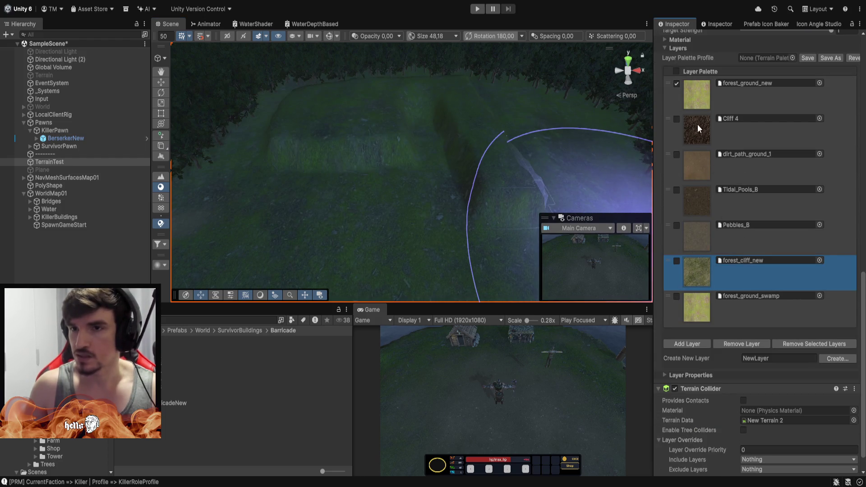
{"action": "left_click", "coordinate": [676, 84]}
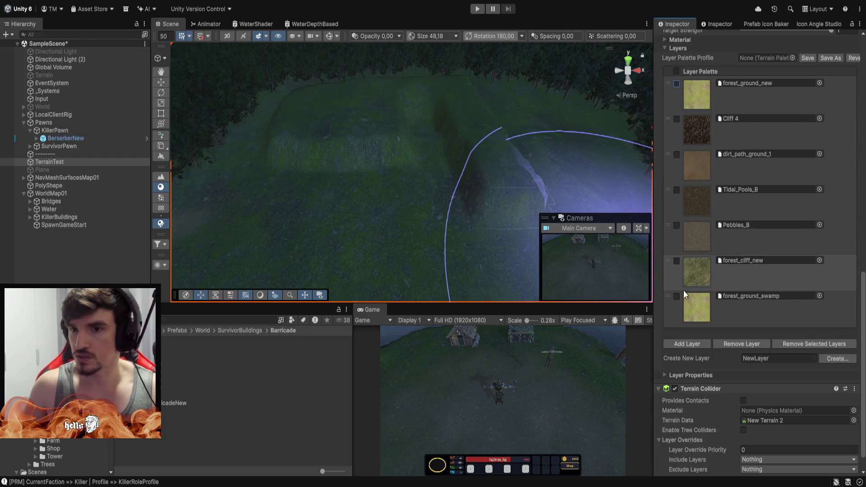
{"action": "left_click", "coordinate": [678, 260]}
{"action": "scroll", "coordinate": [697, 252], "scroll_direction": "up", "scroll_amount": 4}
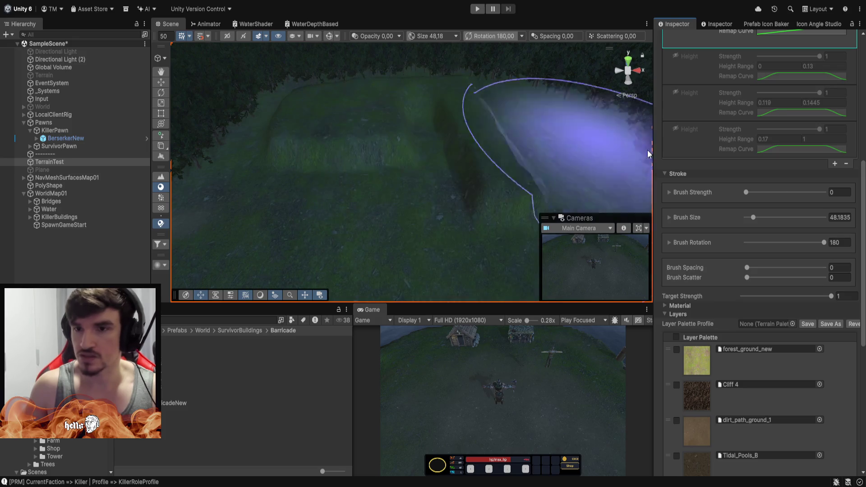
- Set the brush size to 30
{"action": "left_click", "coordinate": [848, 218]}
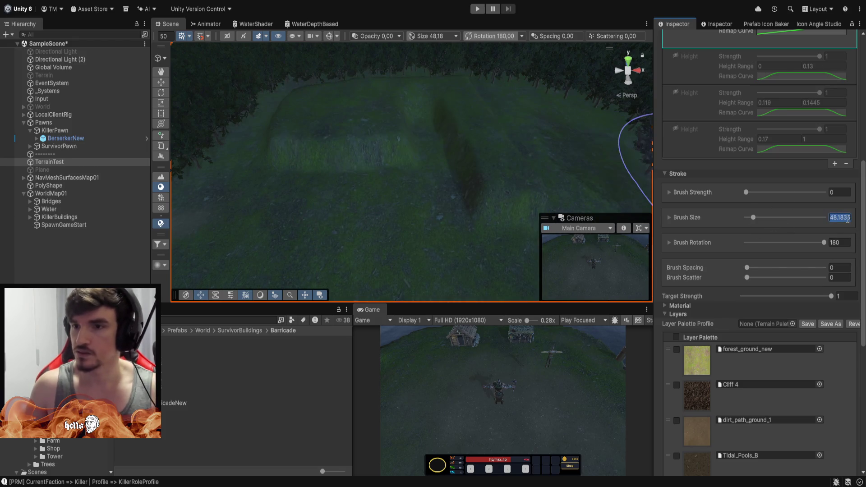
{"action": "type", "text": "30"}
{"action": "key", "text": "Return"}
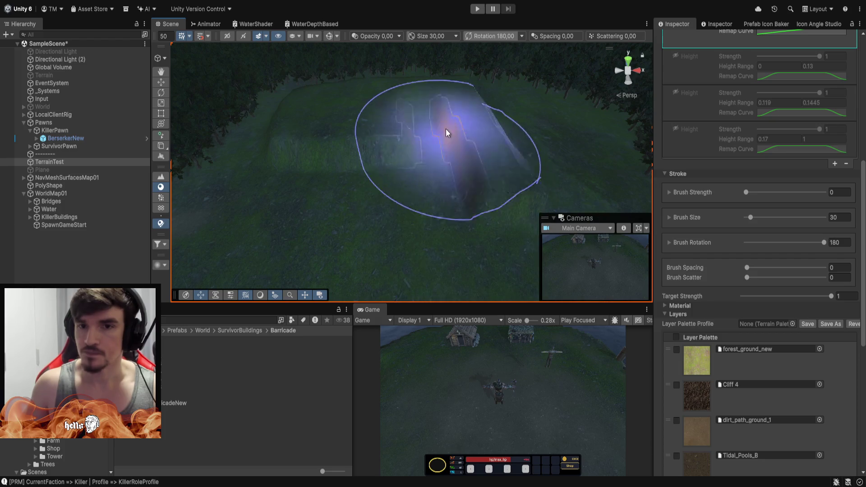
{"action": "scroll", "coordinate": [681, 169], "scroll_direction": "up", "scroll_amount": 5}
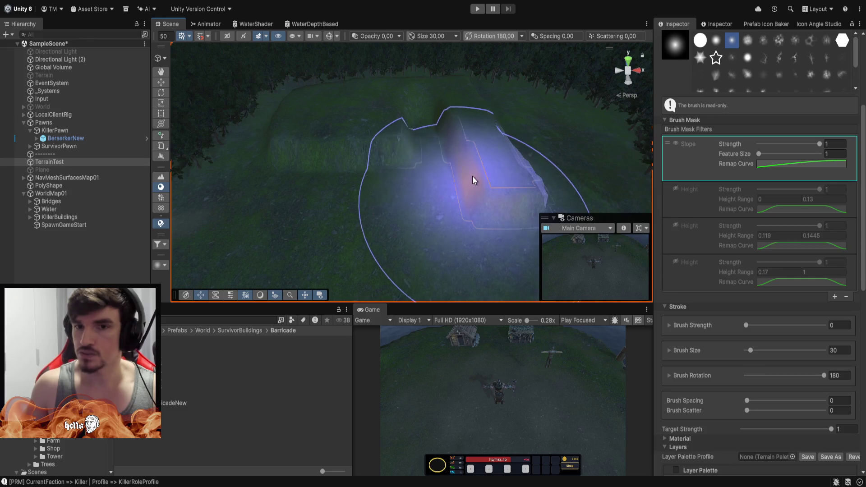
{"action": "mouse_move", "coordinate": [448, 105]}
{"action": "left_mouse_down"}
{"action": "mouse_move", "coordinate": [572, 87]}
{"action": "mouse_move", "coordinate": [243, 88]}
{"action": "mouse_move", "coordinate": [259, 112]}
{"action": "left_mouse_up"}
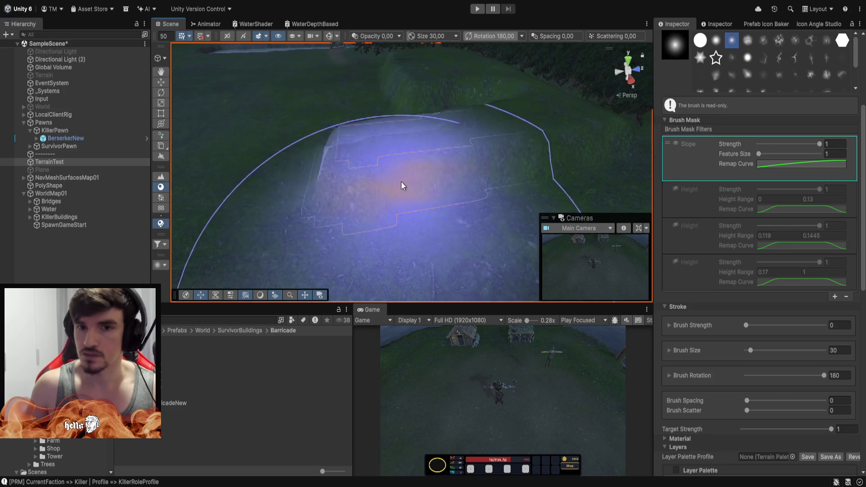
- Raise brush strength to full 1 and paint cliff texture on the mound slopes
{"action": "mouse_move", "coordinate": [402, 183]}
{"action": "left_mouse_down"}
{"action": "mouse_move", "coordinate": [336, 135]}
{"action": "mouse_move", "coordinate": [308, 149]}
{"action": "mouse_move", "coordinate": [303, 125]}
{"action": "mouse_move", "coordinate": [466, 120]}
{"action": "mouse_move", "coordinate": [785, 204]}
{"action": "left_mouse_up"}
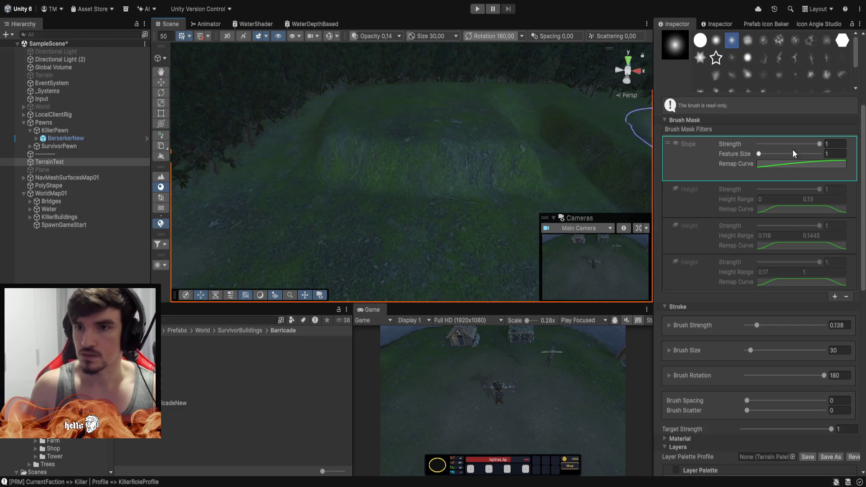
{"action": "left_click", "coordinate": [758, 326]}
{"action": "left_click_drag", "start_coordinate": [759, 326], "coordinate": [824, 325]}
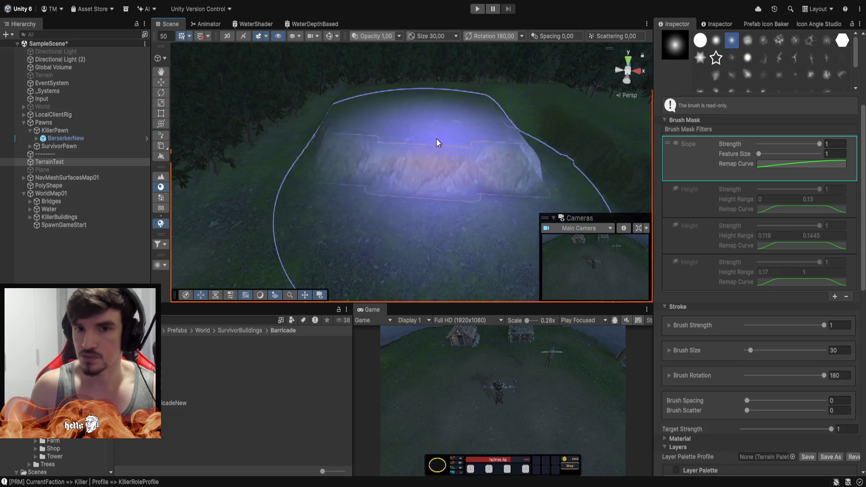
{"action": "scroll", "coordinate": [439, 149], "scroll_direction": "up", "scroll_amount": 5}
{"action": "mouse_move", "coordinate": [459, 118]}
{"action": "left_mouse_down"}
{"action": "mouse_move", "coordinate": [237, 188]}
{"action": "mouse_move", "coordinate": [367, 90]}
{"action": "mouse_move", "coordinate": [445, 96]}
{"action": "mouse_move", "coordinate": [371, 116]}
{"action": "mouse_move", "coordinate": [429, 110]}
{"action": "mouse_move", "coordinate": [488, 145]}
{"action": "mouse_move", "coordinate": [480, 107]}
{"action": "left_mouse_up"}
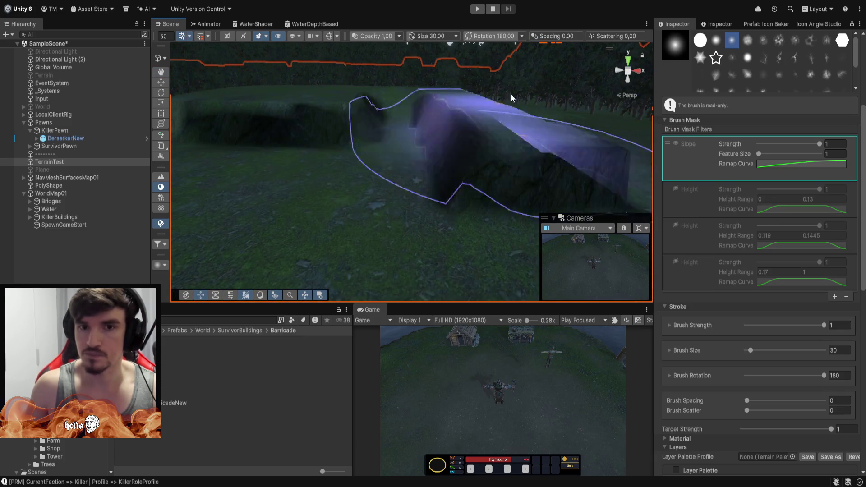
{"action": "mouse_move", "coordinate": [523, 68]}
{"action": "left_mouse_down"}
{"action": "mouse_move", "coordinate": [445, 135]}
{"action": "mouse_move", "coordinate": [445, 96]}
{"action": "mouse_move", "coordinate": [811, 156]}
{"action": "left_mouse_up"}
{"action": "scroll", "coordinate": [406, 163], "scroll_direction": "up", "scroll_amount": 5}
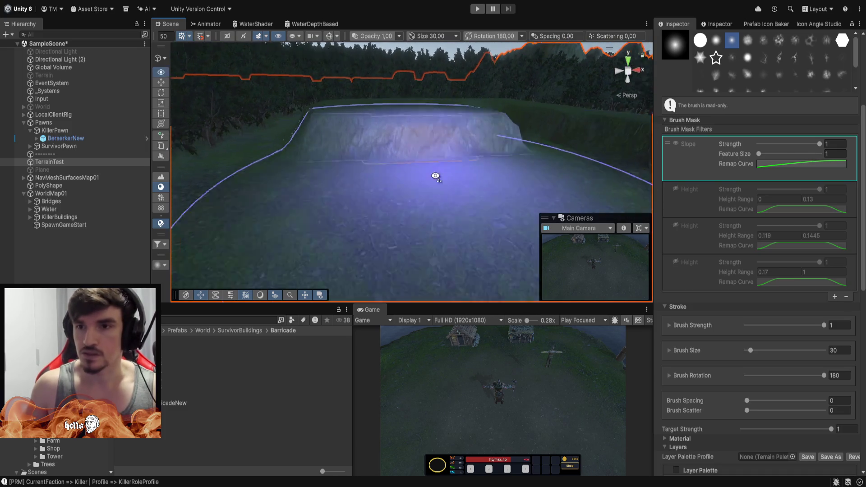
{"action": "scroll", "coordinate": [445, 161], "scroll_direction": "down", "scroll_amount": 10}
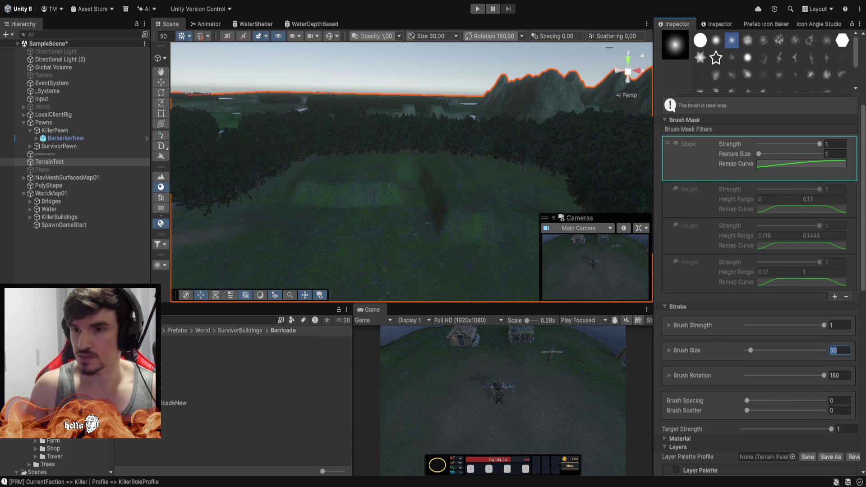
- Try a size-15 cliff texture stroke on the mound, then undo it
{"action": "type", "text": "15"}
{"action": "key", "text": "Return"}
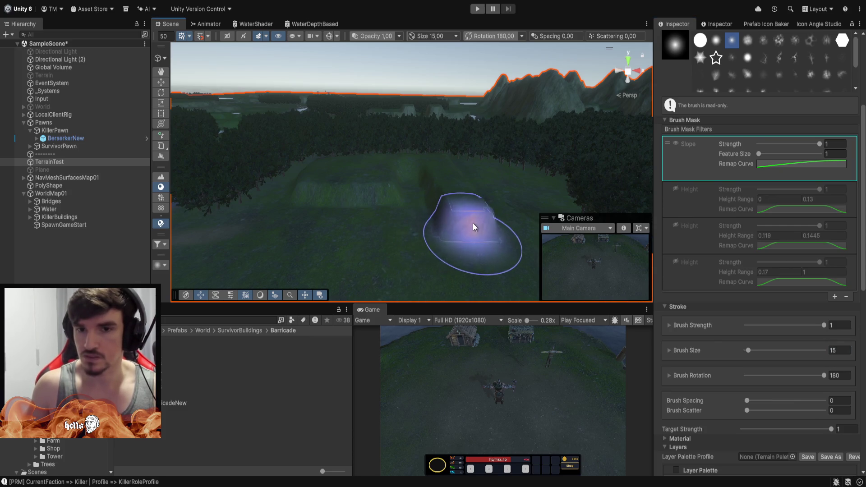
{"action": "left_click_drag", "start_coordinate": [451, 223], "coordinate": [480, 219]}
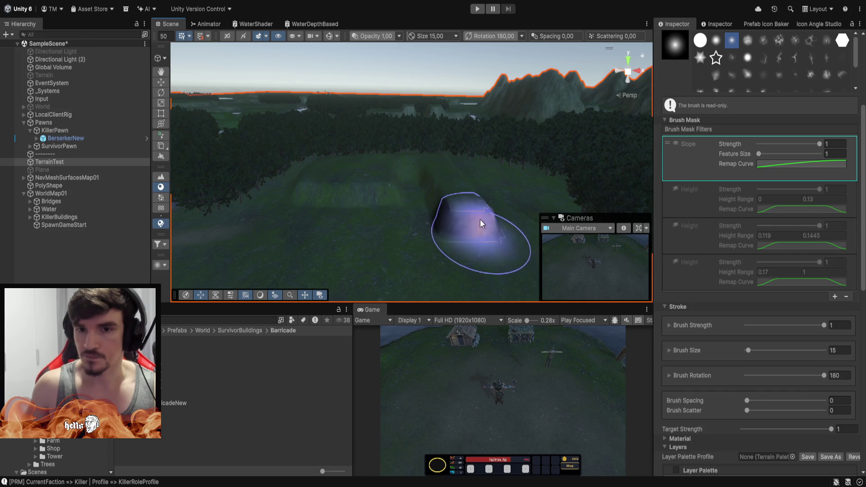
{"action": "key", "text": "ctrl+z"}
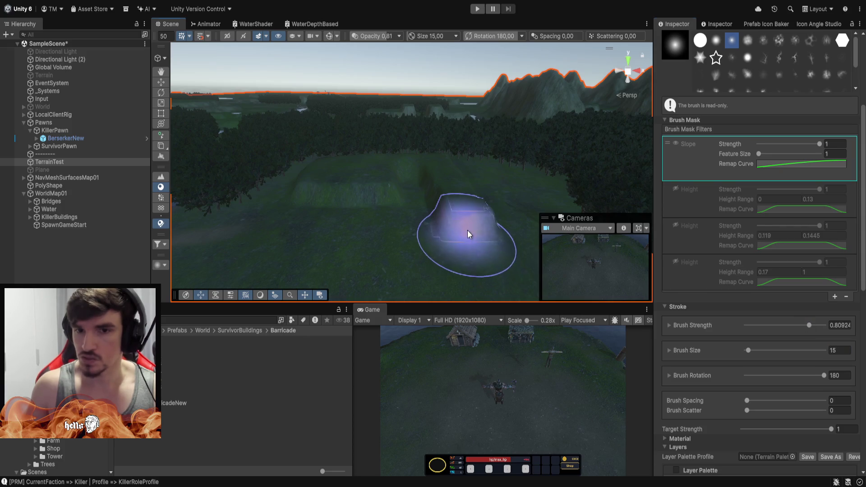
- Enlarge the brush to about 29 and paint cliff texture along the steep walls
{"action": "left_click_drag", "start_coordinate": [446, 169], "coordinate": [590, 180]}
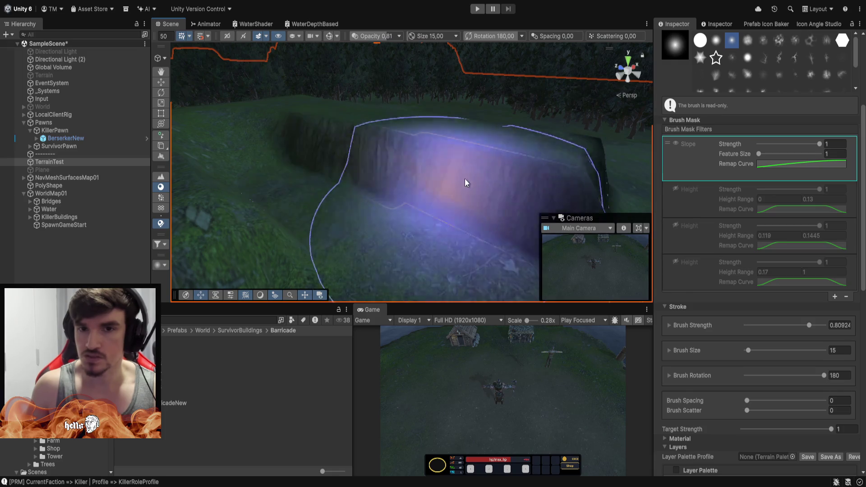
{"action": "mouse_move", "coordinate": [516, 154]}
{"action": "left_mouse_down"}
{"action": "mouse_move", "coordinate": [317, 145]}
{"action": "mouse_move", "coordinate": [416, 188]}
{"action": "mouse_move", "coordinate": [235, 126]}
{"action": "mouse_move", "coordinate": [410, 162]}
{"action": "mouse_move", "coordinate": [426, 195]}
{"action": "left_mouse_up"}
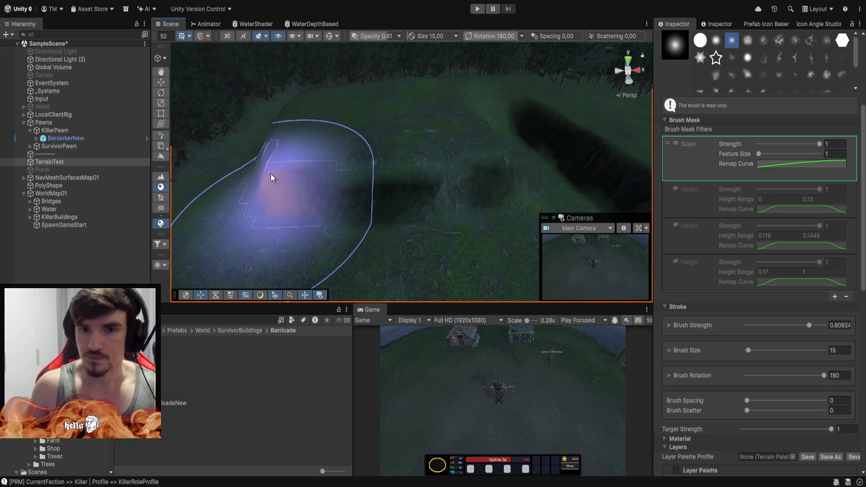
{"action": "left_click_drag", "start_coordinate": [458, 147], "coordinate": [808, 367]}
{"action": "left_click_drag", "start_coordinate": [748, 355], "coordinate": [751, 354]}
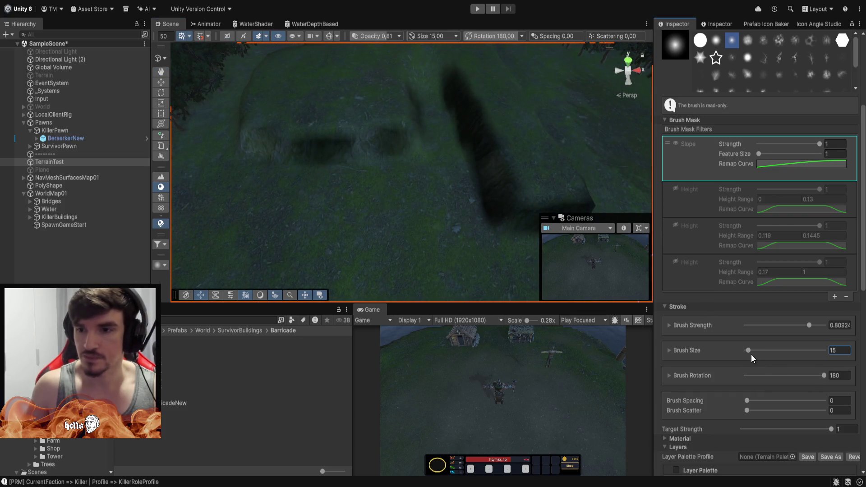
{"action": "mouse_move", "coordinate": [326, 121]}
{"action": "left_mouse_down"}
{"action": "mouse_move", "coordinate": [433, 137]}
{"action": "mouse_move", "coordinate": [466, 126]}
{"action": "mouse_move", "coordinate": [380, 85]}
{"action": "mouse_move", "coordinate": [332, 118]}
{"action": "mouse_move", "coordinate": [442, 107]}
{"action": "mouse_move", "coordinate": [489, 174]}
{"action": "mouse_move", "coordinate": [356, 113]}
{"action": "mouse_move", "coordinate": [472, 181]}
{"action": "mouse_move", "coordinate": [448, 85]}
{"action": "mouse_move", "coordinate": [329, 126]}
{"action": "mouse_move", "coordinate": [482, 132]}
{"action": "mouse_move", "coordinate": [465, 130]}
{"action": "mouse_move", "coordinate": [558, 113]}
{"action": "mouse_move", "coordinate": [440, 71]}
{"action": "mouse_move", "coordinate": [386, 110]}
{"action": "mouse_move", "coordinate": [532, 96]}
{"action": "mouse_move", "coordinate": [458, 123]}
{"action": "mouse_move", "coordinate": [517, 122]}
{"action": "mouse_move", "coordinate": [462, 126]}
{"action": "mouse_move", "coordinate": [470, 82]}
{"action": "mouse_move", "coordinate": [439, 34]}
{"action": "mouse_move", "coordinate": [311, 120]}
{"action": "mouse_move", "coordinate": [365, 154]}
{"action": "mouse_move", "coordinate": [503, 95]}
{"action": "mouse_move", "coordinate": [367, 131]}
{"action": "mouse_move", "coordinate": [421, 161]}
{"action": "mouse_move", "coordinate": [516, 56]}
{"action": "mouse_move", "coordinate": [564, 101]}
{"action": "mouse_move", "coordinate": [413, 133]}
{"action": "mouse_move", "coordinate": [286, 191]}
{"action": "mouse_move", "coordinate": [445, 162]}
{"action": "mouse_move", "coordinate": [564, 158]}
{"action": "mouse_move", "coordinate": [594, 167]}
{"action": "mouse_move", "coordinate": [491, 133]}
{"action": "mouse_move", "coordinate": [383, 71]}
{"action": "mouse_move", "coordinate": [437, 142]}
{"action": "mouse_move", "coordinate": [496, 134]}
{"action": "mouse_move", "coordinate": [388, 85]}
{"action": "mouse_move", "coordinate": [632, 68]}
{"action": "mouse_move", "coordinate": [476, 221]}
{"action": "mouse_move", "coordinate": [466, 128]}
{"action": "mouse_move", "coordinate": [305, 140]}
{"action": "mouse_move", "coordinate": [496, 100]}
{"action": "mouse_move", "coordinate": [607, 113]}
{"action": "mouse_move", "coordinate": [509, 180]}
{"action": "mouse_move", "coordinate": [321, 97]}
{"action": "mouse_move", "coordinate": [432, 96]}
{"action": "mouse_move", "coordinate": [354, 195]}
{"action": "mouse_move", "coordinate": [531, 132]}
{"action": "mouse_move", "coordinate": [709, 98]}
{"action": "mouse_move", "coordinate": [834, 103]}
{"action": "mouse_move", "coordinate": [711, 84]}
{"action": "mouse_move", "coordinate": [561, 113]}
{"action": "mouse_move", "coordinate": [648, 90]}
{"action": "mouse_move", "coordinate": [537, 58]}
{"action": "mouse_move", "coordinate": [501, 67]}
{"action": "mouse_move", "coordinate": [380, 46]}
{"action": "mouse_move", "coordinate": [436, 119]}
{"action": "mouse_move", "coordinate": [610, 177]}
{"action": "mouse_move", "coordinate": [470, 161]}
{"action": "mouse_move", "coordinate": [378, 180]}
{"action": "mouse_move", "coordinate": [378, 112]}
{"action": "mouse_move", "coordinate": [325, 91]}
{"action": "mouse_move", "coordinate": [253, 126]}
{"action": "mouse_move", "coordinate": [343, 107]}
{"action": "mouse_move", "coordinate": [441, 171]}
{"action": "mouse_move", "coordinate": [429, 129]}
{"action": "mouse_move", "coordinate": [350, 90]}
{"action": "mouse_move", "coordinate": [502, 77]}
{"action": "left_mouse_up"}
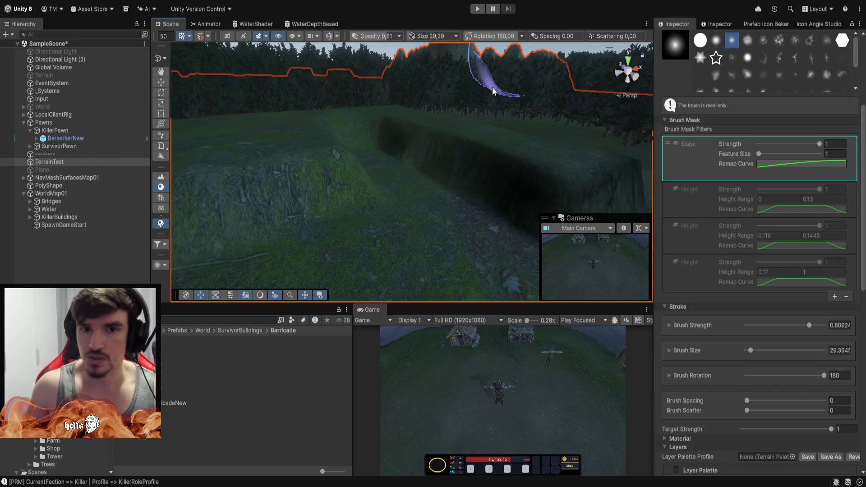
- Set brush strength to 1 and size to 10, then paint cliff texture along the ridge top
{"action": "mouse_move", "coordinate": [458, 147]}
{"action": "left_mouse_down"}
{"action": "mouse_move", "coordinate": [542, 98]}
{"action": "mouse_move", "coordinate": [448, 112]}
{"action": "mouse_move", "coordinate": [480, 127]}
{"action": "mouse_move", "coordinate": [334, 122]}
{"action": "mouse_move", "coordinate": [453, 139]}
{"action": "left_mouse_up"}
{"action": "left_click_drag", "start_coordinate": [812, 333], "coordinate": [824, 326]}
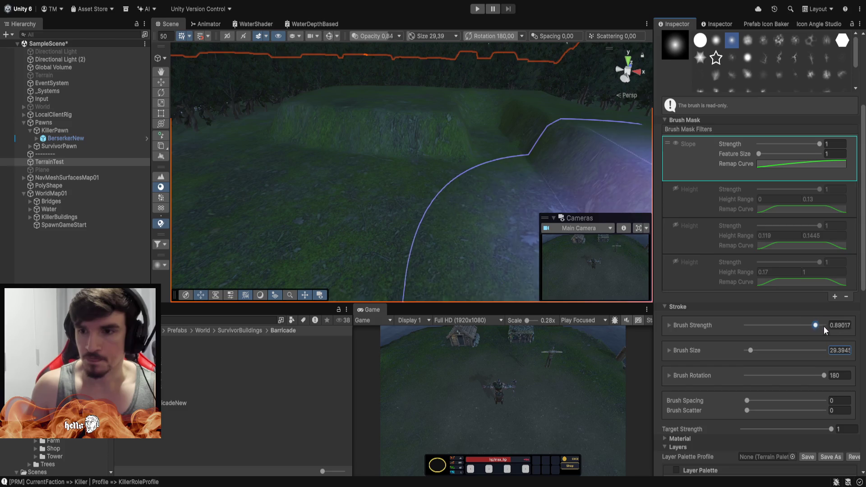
{"action": "left_click", "coordinate": [837, 350]}
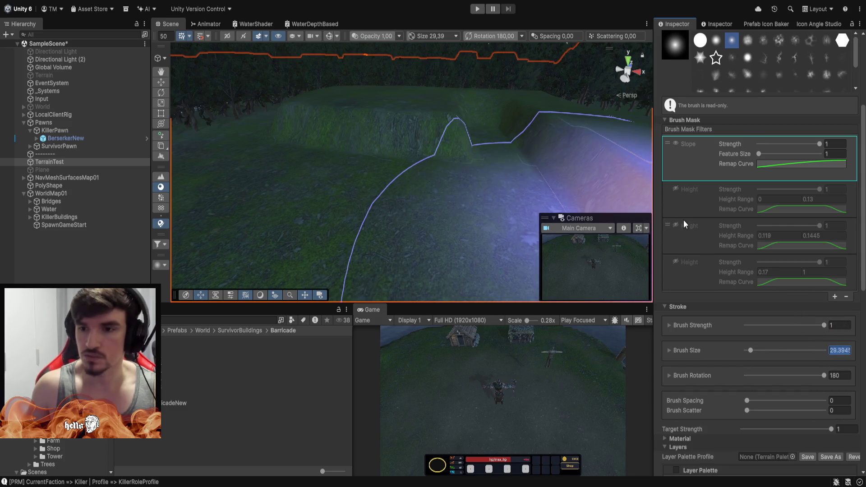
{"action": "type", "text": "10"}
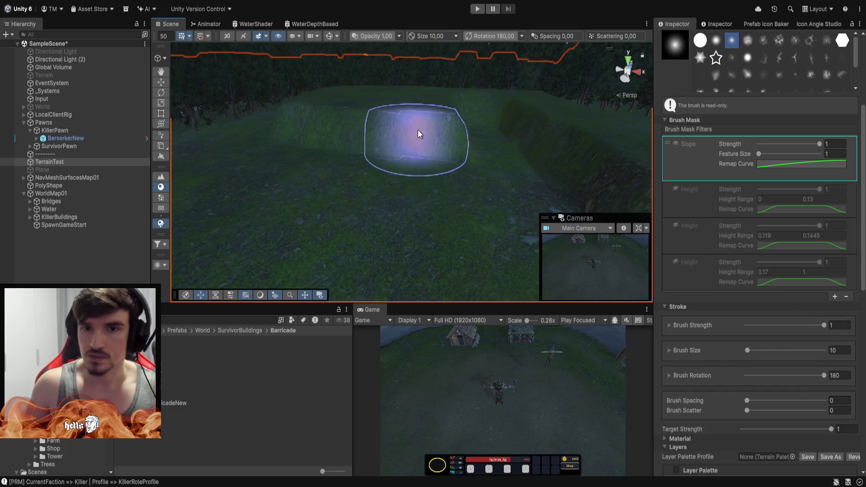
{"action": "mouse_move", "coordinate": [313, 124]}
{"action": "left_mouse_down"}
{"action": "mouse_move", "coordinate": [426, 121]}
{"action": "mouse_move", "coordinate": [358, 121]}
{"action": "mouse_move", "coordinate": [473, 66]}
{"action": "mouse_move", "coordinate": [445, 91]}
{"action": "mouse_move", "coordinate": [305, 91]}
{"action": "mouse_move", "coordinate": [255, 100]}
{"action": "mouse_move", "coordinate": [499, 228]}
{"action": "mouse_move", "coordinate": [338, 167]}
{"action": "mouse_move", "coordinate": [506, 141]}
{"action": "mouse_move", "coordinate": [464, 155]}
{"action": "mouse_move", "coordinate": [454, 174]}
{"action": "mouse_move", "coordinate": [629, 116]}
{"action": "left_mouse_up"}
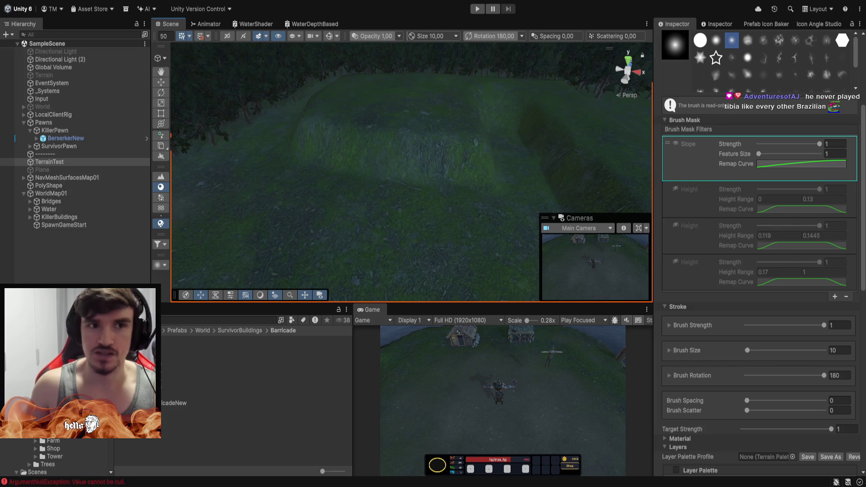
{"action": "mouse_move", "coordinate": [406, 174]}
{"action": "left_mouse_down"}
{"action": "mouse_move", "coordinate": [464, 120]}
{"action": "mouse_move", "coordinate": [421, 151]}
{"action": "mouse_move", "coordinate": [448, 116]}
{"action": "mouse_move", "coordinate": [381, 77]}
{"action": "mouse_move", "coordinate": [397, 112]}
{"action": "left_mouse_up"}
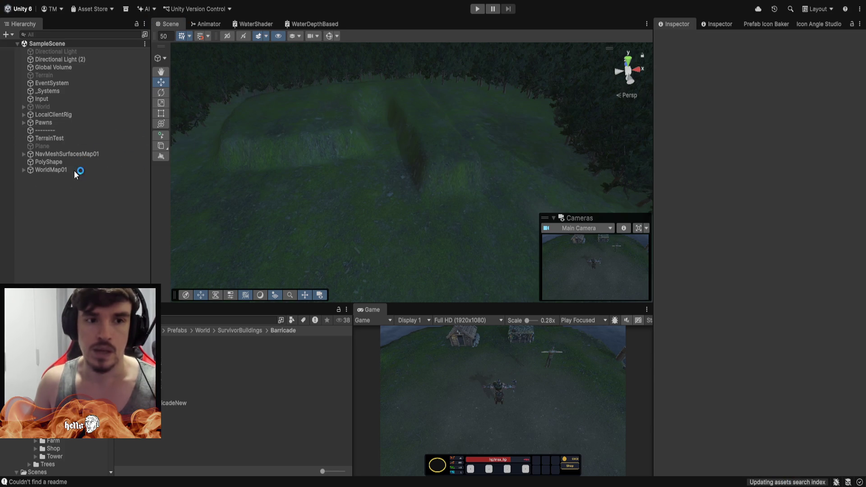
{"action": "left_click", "coordinate": [58, 140]}
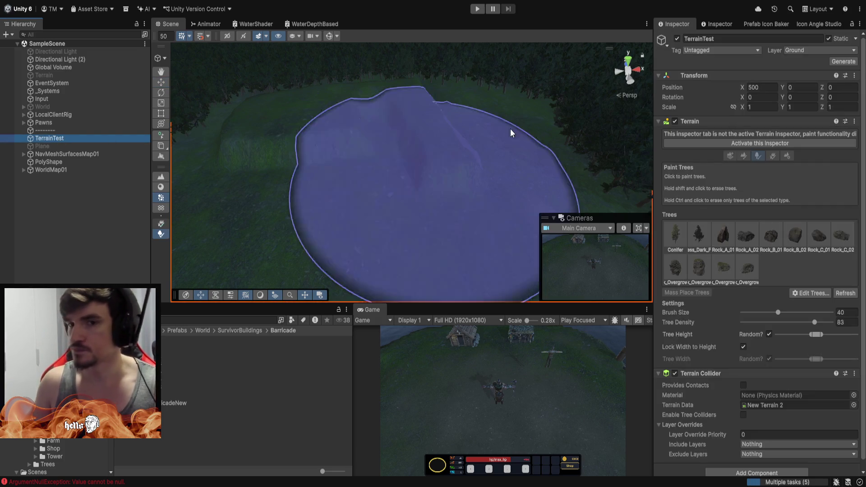
{"action": "left_click", "coordinate": [752, 142]}
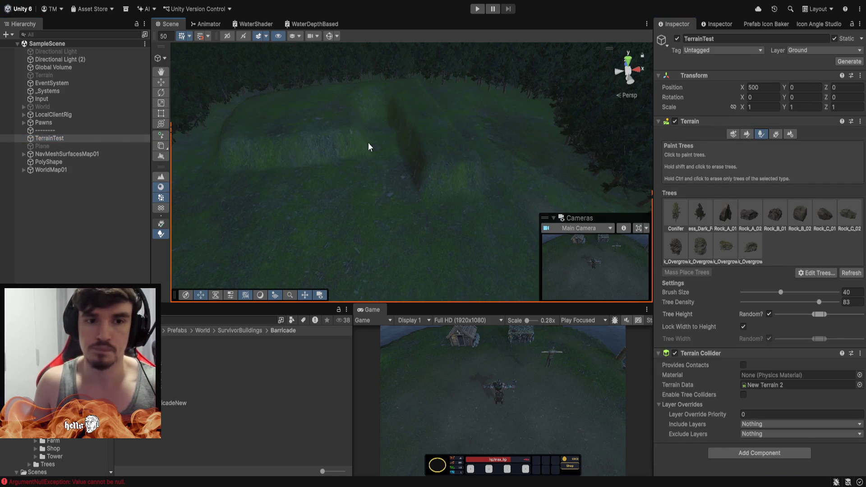
{"action": "key", "text": "F2"}
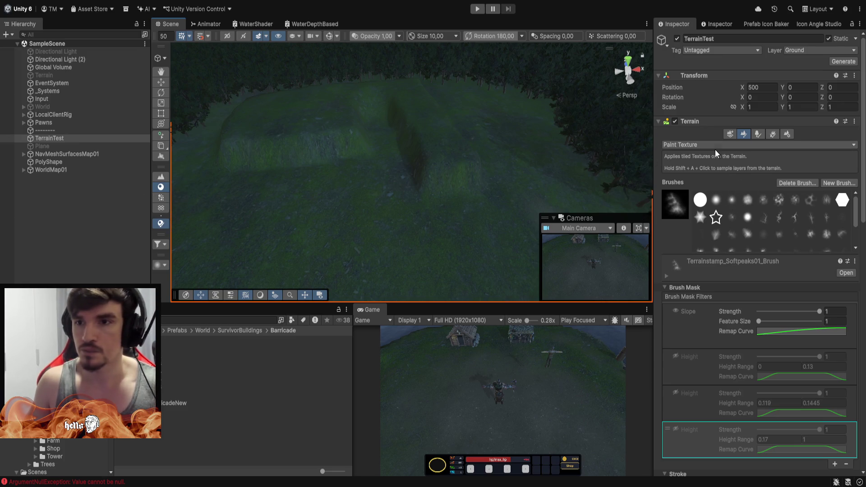
{"action": "left_click", "coordinate": [733, 200]}
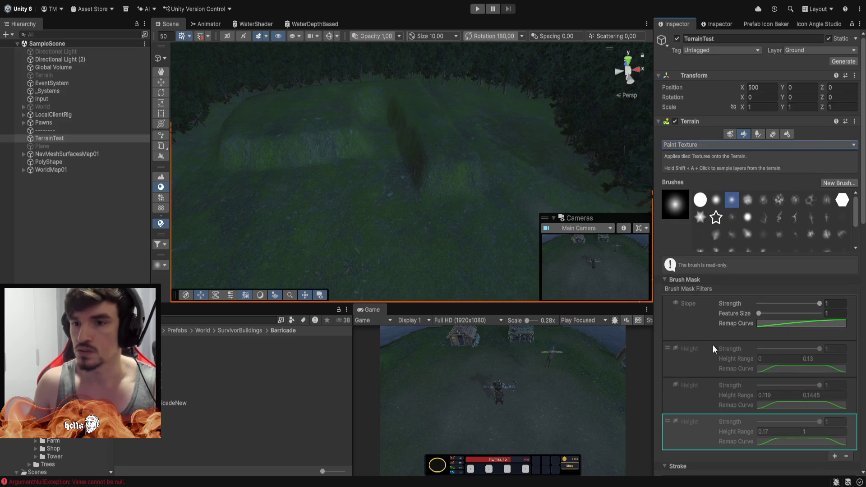
{"action": "left_click", "coordinate": [678, 304]}
{"action": "scroll", "coordinate": [798, 384], "scroll_direction": "down", "scroll_amount": 15}
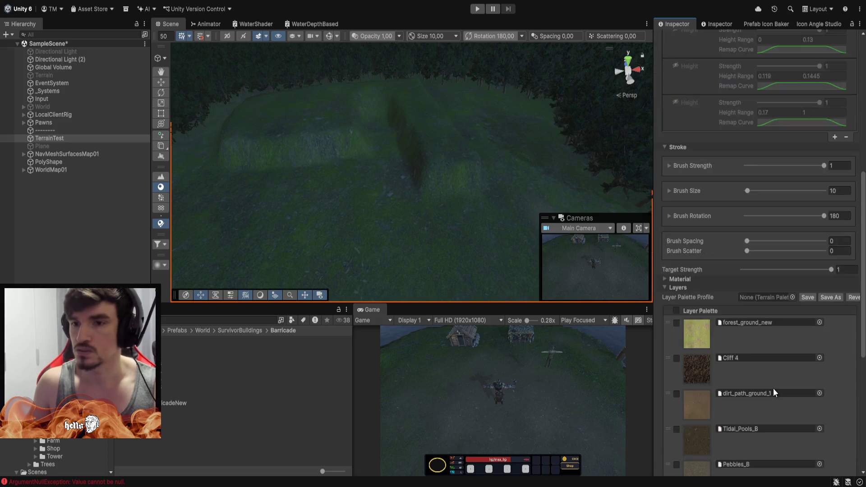
{"action": "mouse_move", "coordinate": [419, 193]}
{"action": "left_mouse_down"}
{"action": "mouse_move", "coordinate": [468, 177]}
{"action": "mouse_move", "coordinate": [412, 149]}
{"action": "mouse_move", "coordinate": [388, 96]}
{"action": "mouse_move", "coordinate": [365, 143]}
{"action": "mouse_move", "coordinate": [274, 143]}
{"action": "mouse_move", "coordinate": [357, 102]}
{"action": "mouse_move", "coordinate": [486, 176]}
{"action": "mouse_move", "coordinate": [460, 124]}
{"action": "mouse_move", "coordinate": [419, 123]}
{"action": "mouse_move", "coordinate": [296, 151]}
{"action": "mouse_move", "coordinate": [286, 162]}
{"action": "left_mouse_up"}
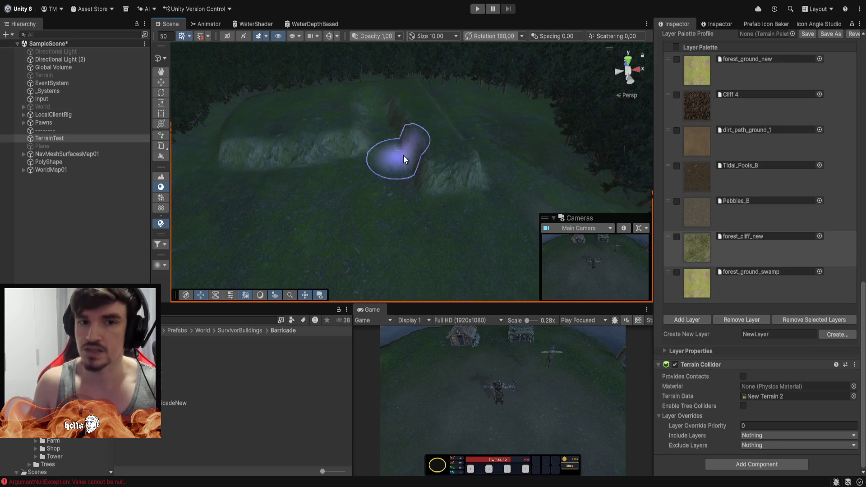
{"action": "mouse_move", "coordinate": [367, 139]}
{"action": "left_mouse_down"}
{"action": "mouse_move", "coordinate": [261, 126]}
{"action": "mouse_move", "coordinate": [374, 118]}
{"action": "mouse_move", "coordinate": [346, 141]}
{"action": "mouse_move", "coordinate": [388, 135]}
{"action": "mouse_move", "coordinate": [518, 153]}
{"action": "mouse_move", "coordinate": [468, 160]}
{"action": "mouse_move", "coordinate": [493, 155]}
{"action": "left_mouse_up"}
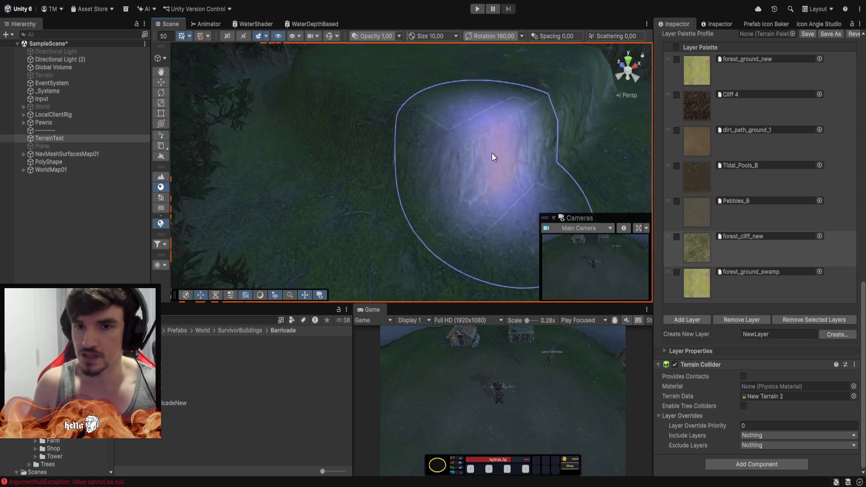
{"action": "scroll", "coordinate": [496, 169], "scroll_direction": "up", "scroll_amount": 2}
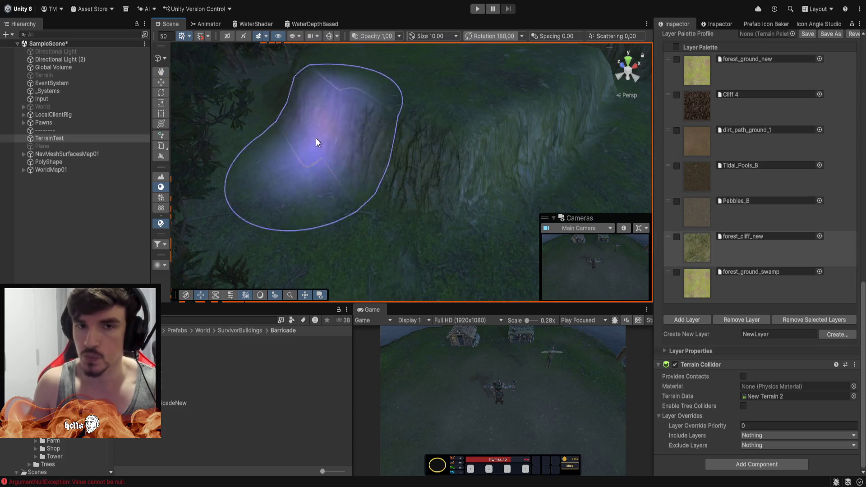
{"action": "mouse_move", "coordinate": [387, 116]}
{"action": "left_mouse_down"}
{"action": "mouse_move", "coordinate": [618, 176]}
{"action": "mouse_move", "coordinate": [465, 180]}
{"action": "left_mouse_up"}
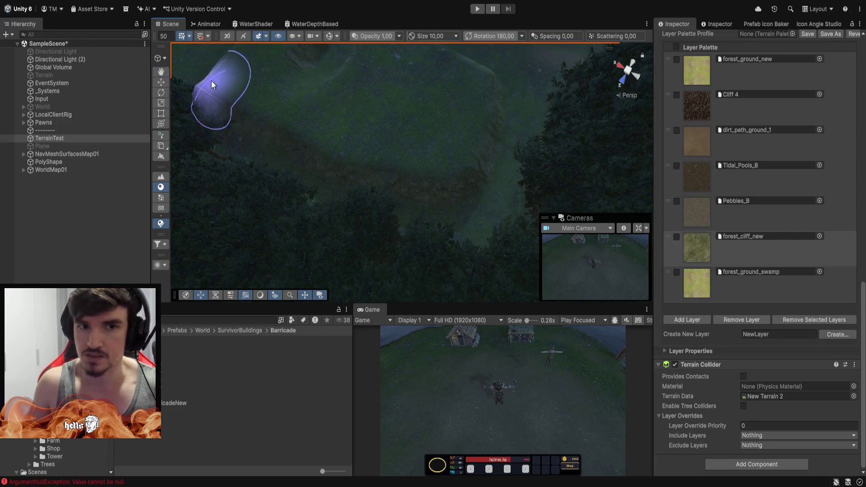
{"action": "left_click_drag", "start_coordinate": [232, 79], "coordinate": [297, 78]}
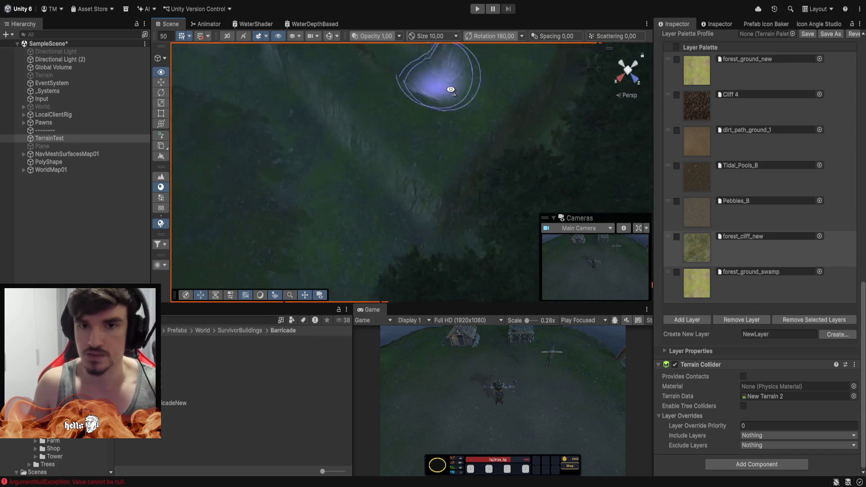
{"action": "mouse_move", "coordinate": [511, 96]}
{"action": "left_mouse_down"}
{"action": "mouse_move", "coordinate": [638, 68]}
{"action": "mouse_move", "coordinate": [501, 53]}
{"action": "left_mouse_up"}
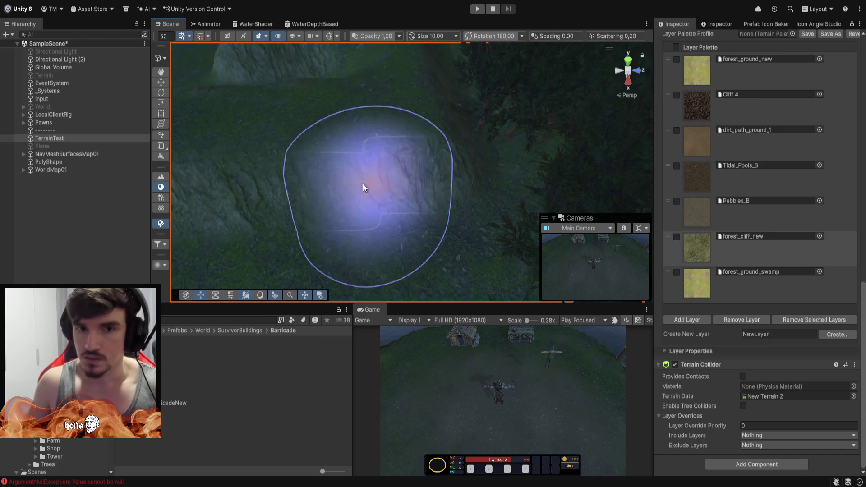
{"action": "scroll", "coordinate": [366, 166], "scroll_direction": "down", "scroll_amount": 5}
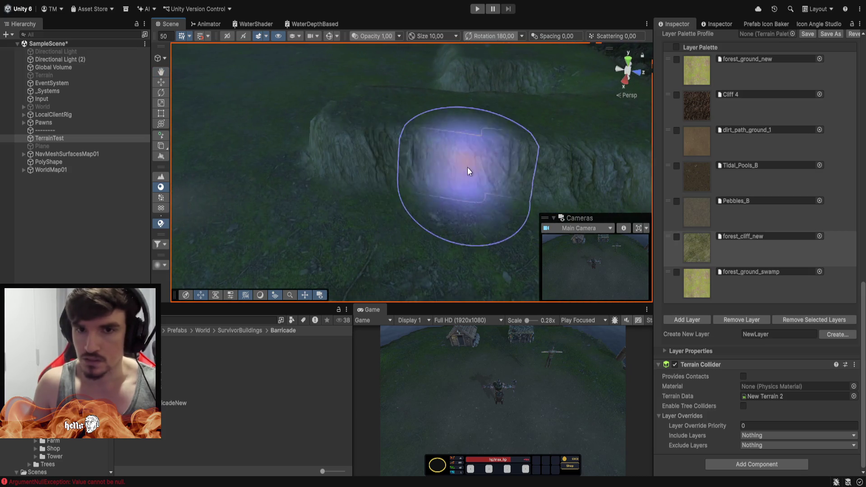
{"action": "mouse_move", "coordinate": [334, 90]}
{"action": "left_mouse_down"}
{"action": "mouse_move", "coordinate": [406, 74]}
{"action": "mouse_move", "coordinate": [522, 96]}
{"action": "mouse_move", "coordinate": [545, 177]}
{"action": "mouse_move", "coordinate": [443, 93]}
{"action": "left_mouse_up"}
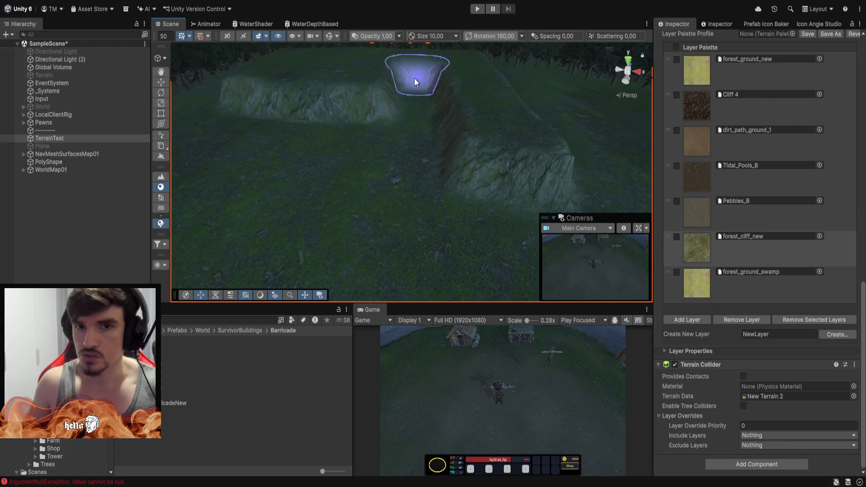
{"action": "mouse_move", "coordinate": [251, 97]}
{"action": "left_mouse_down"}
{"action": "mouse_move", "coordinate": [464, 76]}
{"action": "mouse_move", "coordinate": [437, 39]}
{"action": "mouse_move", "coordinate": [383, 236]}
{"action": "mouse_move", "coordinate": [409, 117]}
{"action": "mouse_move", "coordinate": [449, 64]}
{"action": "mouse_move", "coordinate": [518, 128]}
{"action": "mouse_move", "coordinate": [462, 77]}
{"action": "mouse_move", "coordinate": [444, 113]}
{"action": "mouse_move", "coordinate": [445, 158]}
{"action": "mouse_move", "coordinate": [286, 171]}
{"action": "mouse_move", "coordinate": [568, 170]}
{"action": "mouse_move", "coordinate": [571, 161]}
{"action": "mouse_move", "coordinate": [499, 79]}
{"action": "mouse_move", "coordinate": [478, 79]}
{"action": "mouse_move", "coordinate": [480, 88]}
{"action": "mouse_move", "coordinate": [486, 27]}
{"action": "mouse_move", "coordinate": [460, 188]}
{"action": "mouse_move", "coordinate": [462, 167]}
{"action": "left_mouse_up"}
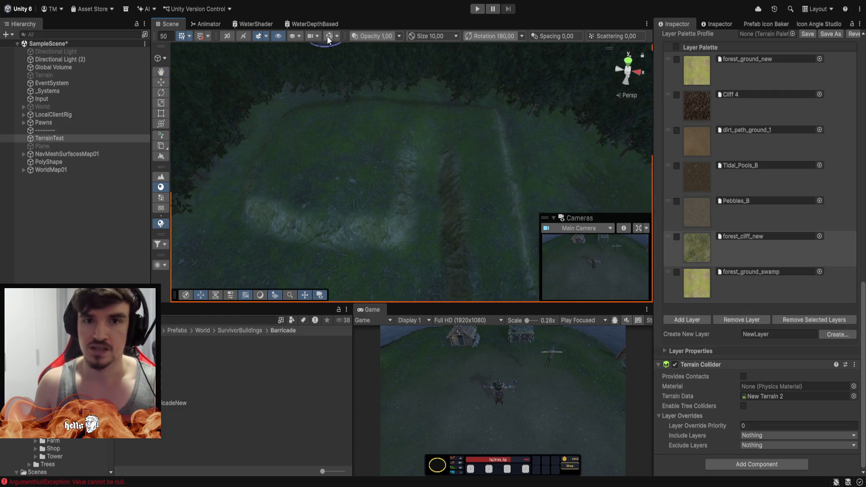
- Select the Map01 killer NavMesh surface and show the NavMesh overlay in the Scene view
{"action": "left_click", "coordinate": [42, 155]}
{"action": "left_click", "coordinate": [23, 155]}
{"action": "left_click", "coordinate": [45, 162]}
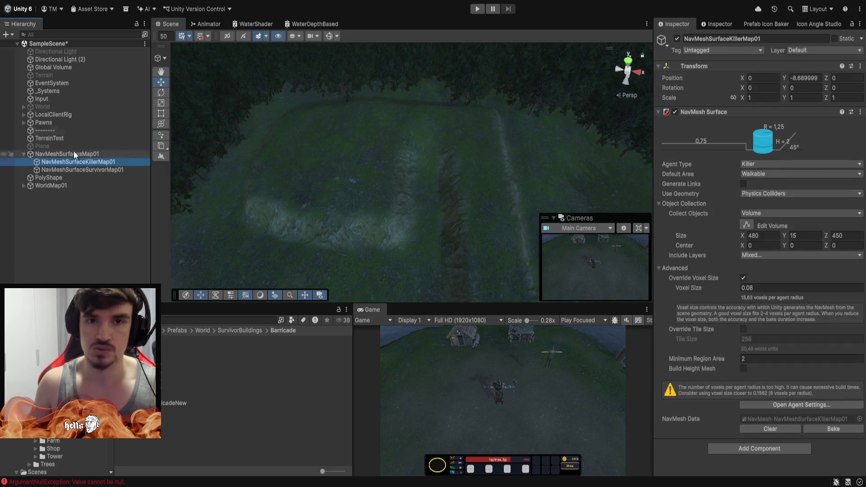
{"action": "left_click", "coordinate": [331, 37]}
{"action": "mouse_move", "coordinate": [409, 131]}
{"action": "left_mouse_down"}
{"action": "mouse_move", "coordinate": [513, 132]}
{"action": "mouse_move", "coordinate": [171, 16]}
{"action": "mouse_move", "coordinate": [564, 17]}
{"action": "mouse_move", "coordinate": [415, 99]}
{"action": "mouse_move", "coordinate": [418, 82]}
{"action": "mouse_move", "coordinate": [343, 117]}
{"action": "left_mouse_up"}
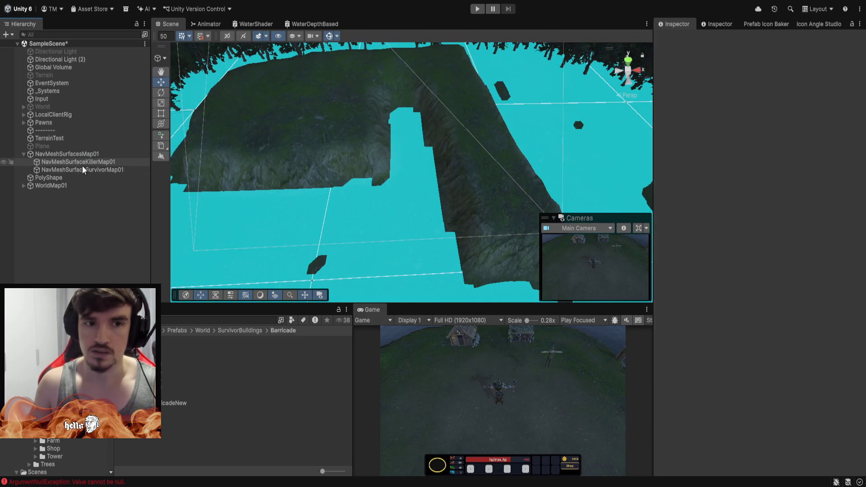
- Clear and rebake the killer and survivor NavMesh surfaces together
{"action": "left_click", "coordinate": [84, 162]}
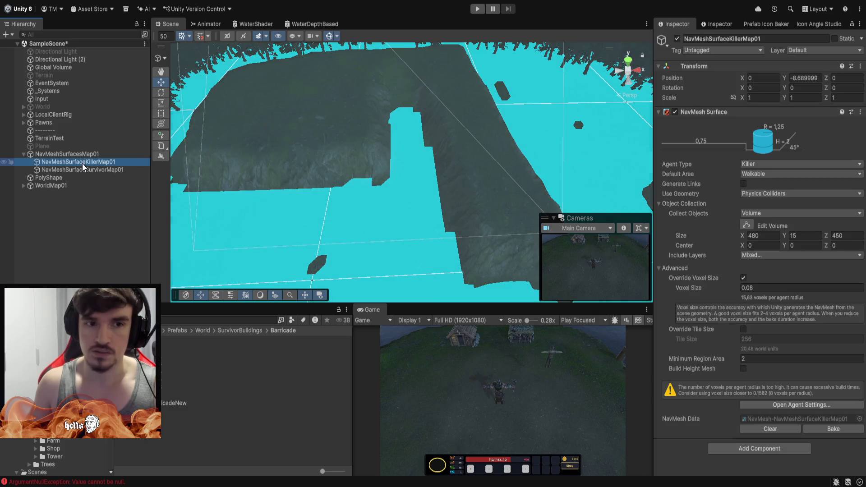
{"action": "left_click", "coordinate": [91, 170], "text": "shift"}
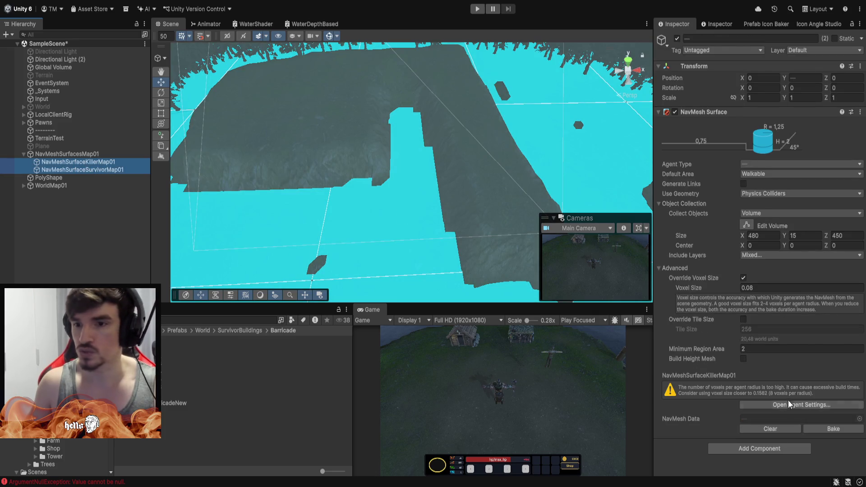
{"action": "left_click", "coordinate": [770, 429]}
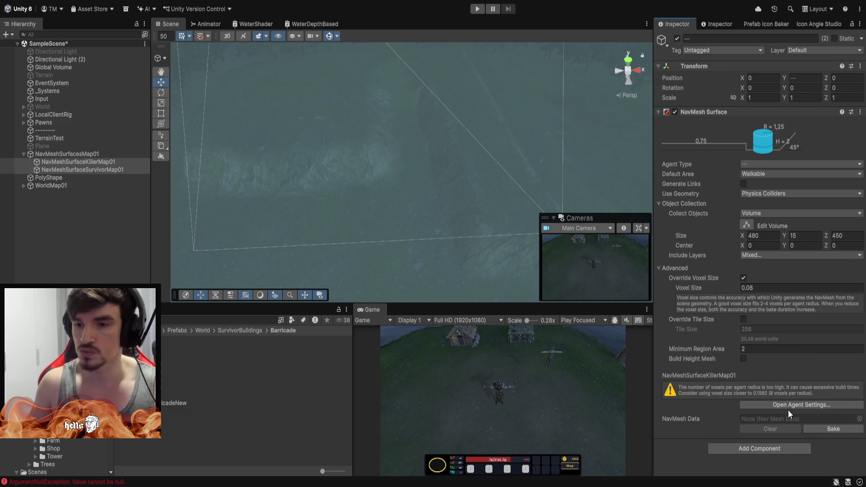
{"action": "left_click", "coordinate": [827, 429]}
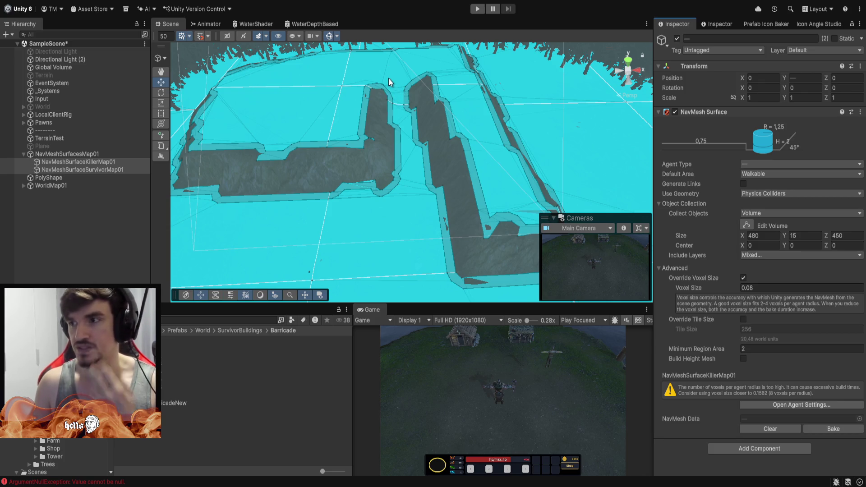
- Inspect the rebaked NavMesh along the valley paths, then enter Play mode
{"action": "mouse_move", "coordinate": [406, 169]}
{"action": "left_mouse_down"}
{"action": "mouse_move", "coordinate": [397, 80]}
{"action": "mouse_move", "coordinate": [411, 226]}
{"action": "mouse_move", "coordinate": [533, 247]}
{"action": "mouse_move", "coordinate": [381, 120]}
{"action": "mouse_move", "coordinate": [390, 53]}
{"action": "mouse_move", "coordinate": [382, 113]}
{"action": "mouse_move", "coordinate": [418, 180]}
{"action": "mouse_move", "coordinate": [414, 154]}
{"action": "left_mouse_up"}
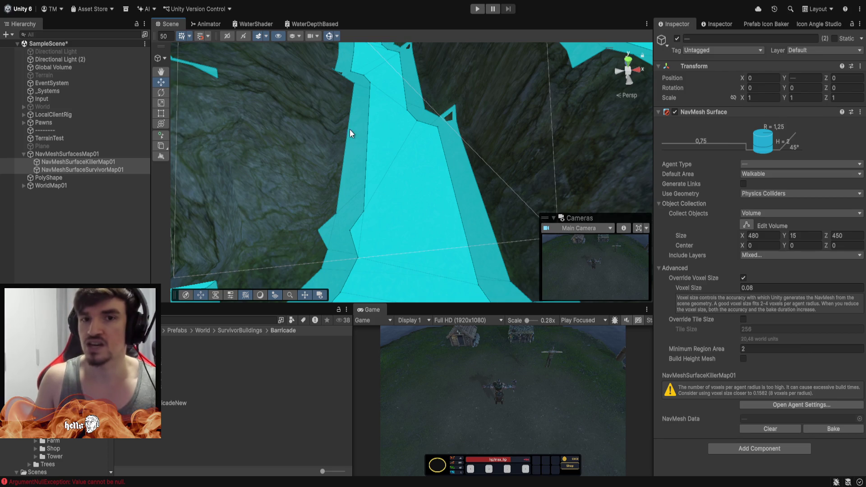
{"action": "mouse_move", "coordinate": [450, 171]}
{"action": "left_mouse_down"}
{"action": "mouse_move", "coordinate": [440, 235]}
{"action": "mouse_move", "coordinate": [426, 96]}
{"action": "mouse_move", "coordinate": [448, 193]}
{"action": "mouse_move", "coordinate": [437, 183]}
{"action": "mouse_move", "coordinate": [442, 178]}
{"action": "mouse_move", "coordinate": [421, 165]}
{"action": "left_mouse_up"}
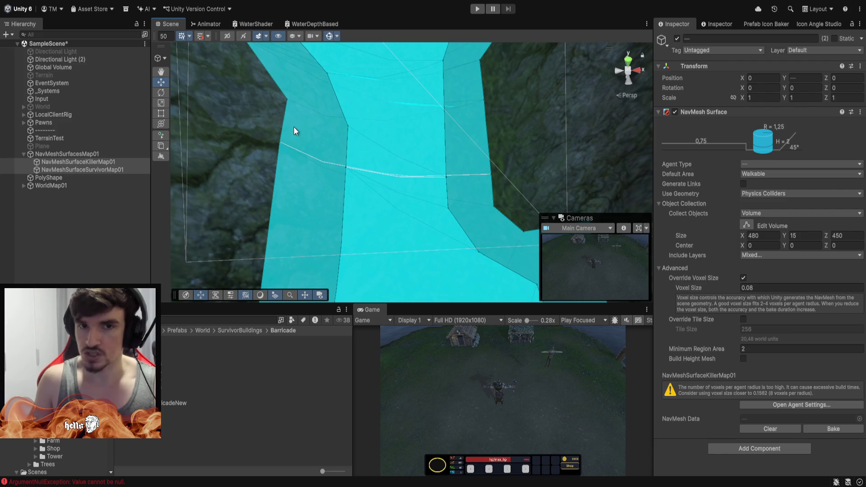
{"action": "mouse_move", "coordinate": [378, 161]}
{"action": "left_mouse_down"}
{"action": "mouse_move", "coordinate": [391, 128]}
{"action": "mouse_move", "coordinate": [364, 143]}
{"action": "mouse_move", "coordinate": [376, 148]}
{"action": "mouse_move", "coordinate": [381, 130]}
{"action": "left_mouse_up"}
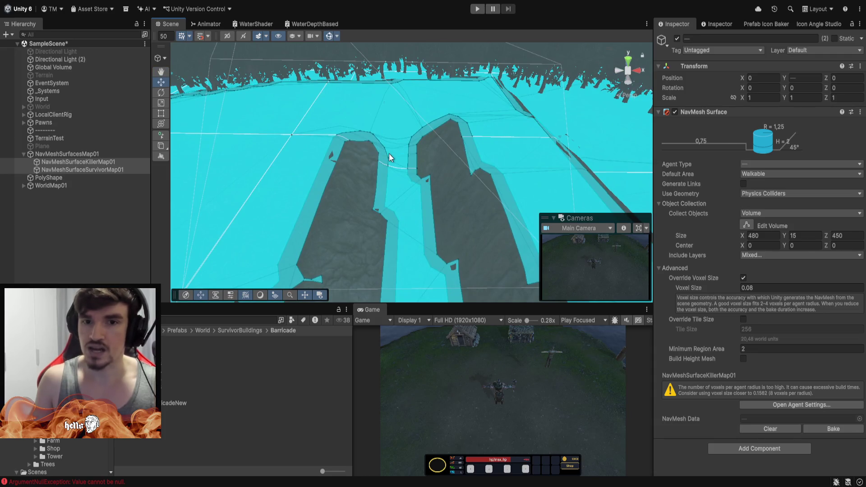
{"action": "left_click", "coordinate": [478, 9]}
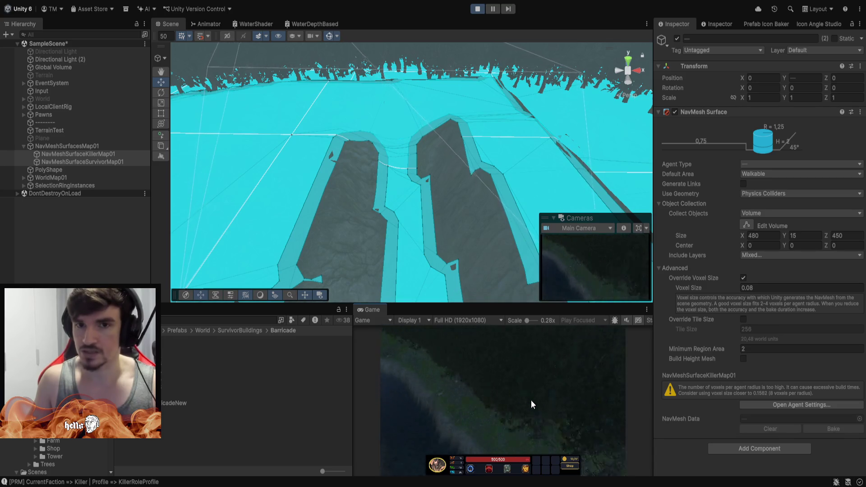
- Enlarge the Game view and pick up a barricade to place in the valley trench
{"action": "left_click_drag", "start_coordinate": [447, 203], "coordinate": [449, 114]}
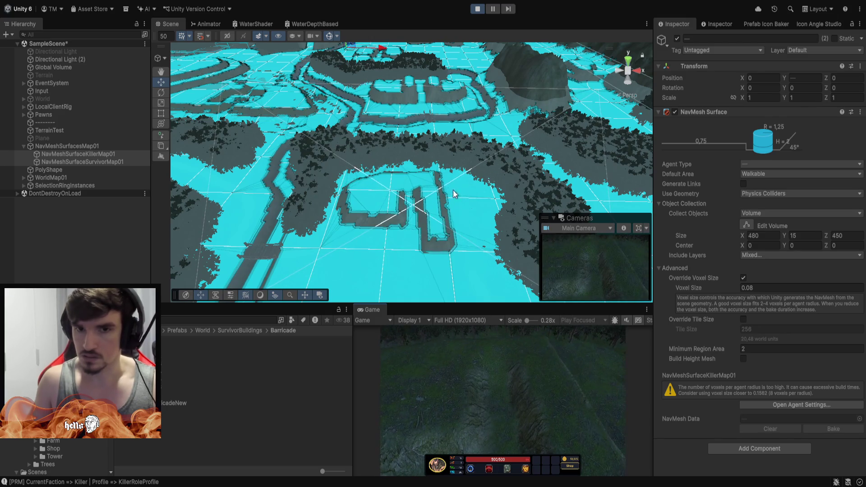
{"action": "left_click_drag", "start_coordinate": [452, 190], "coordinate": [437, 197]}
{"action": "scroll", "coordinate": [448, 183], "scroll_direction": "up", "scroll_amount": 10}
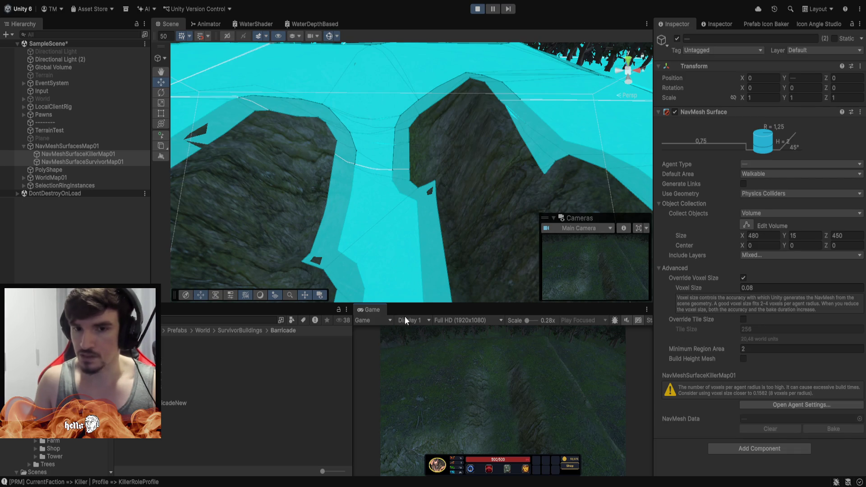
{"action": "left_click_drag", "start_coordinate": [432, 306], "coordinate": [432, 197]}
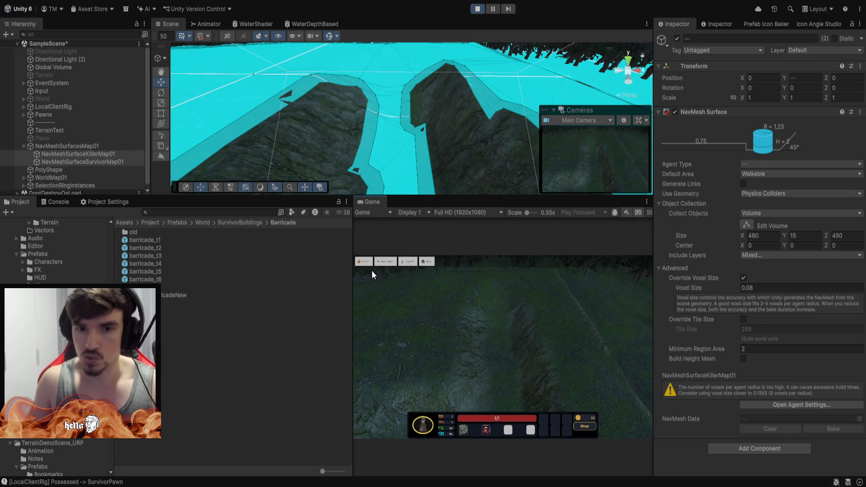
{"action": "left_click", "coordinate": [388, 260]}
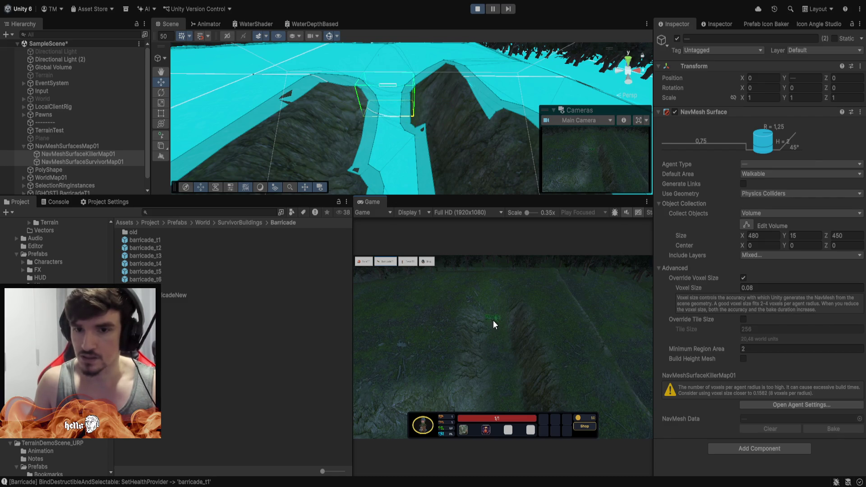
{"action": "left_click", "coordinate": [497, 327]}
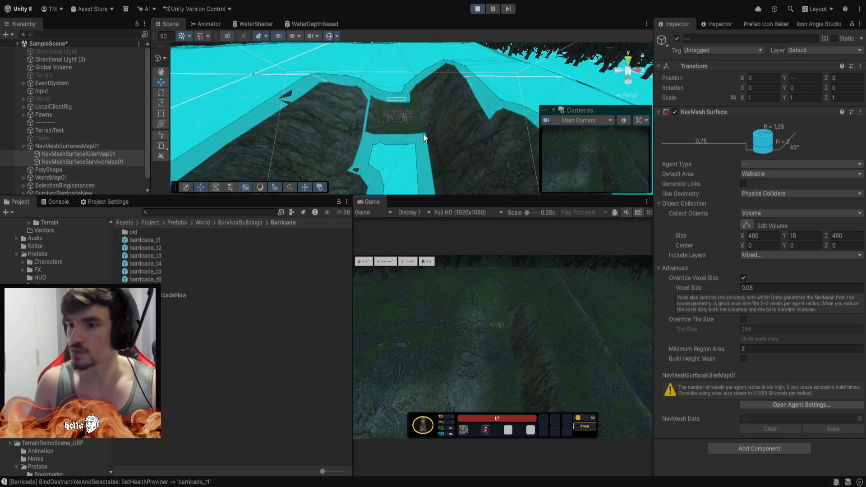
{"action": "scroll", "coordinate": [429, 135], "scroll_direction": "up", "scroll_amount": 10}
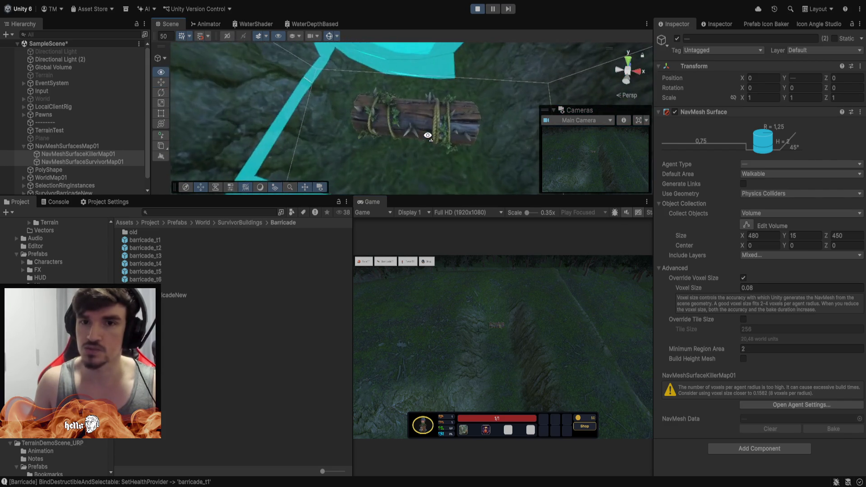
{"action": "left_click_drag", "start_coordinate": [429, 135], "coordinate": [459, 143]}
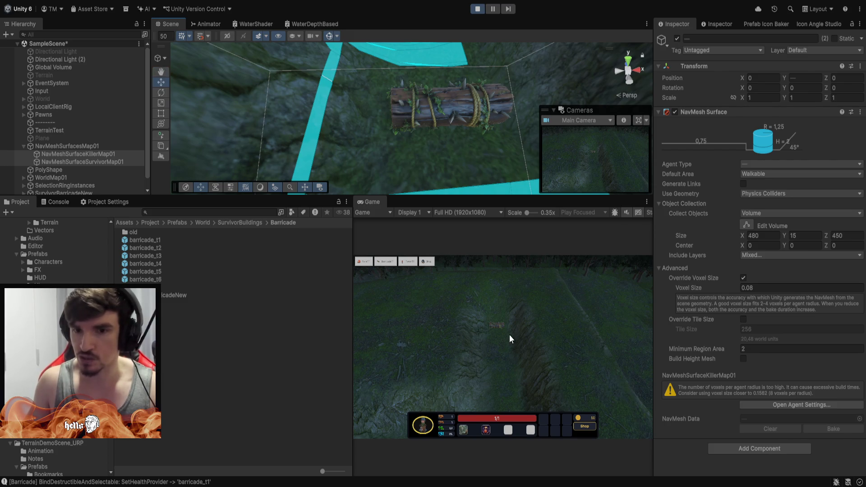
{"action": "left_click_drag", "start_coordinate": [505, 101], "coordinate": [321, 107]}
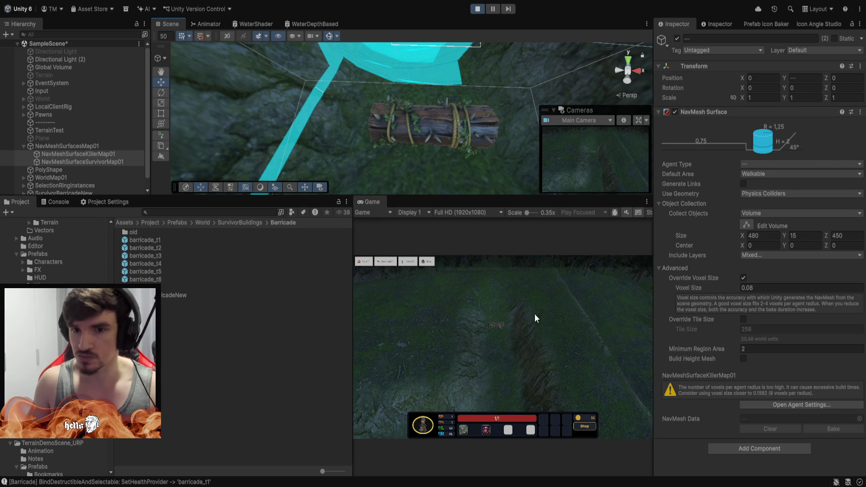
{"action": "double_click", "coordinate": [367, 202]}
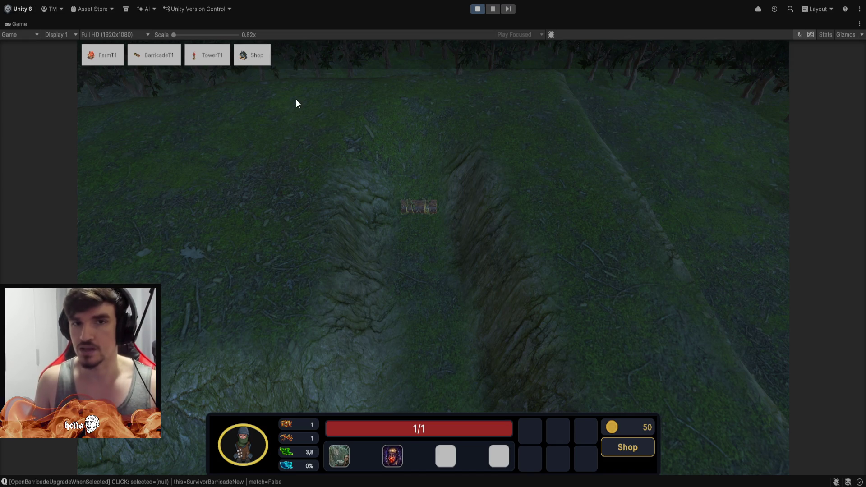
- Restore the editor layout, frame the barricade, and select TerrainTest to show its terrain tools
{"action": "double_click", "coordinate": [19, 26]}
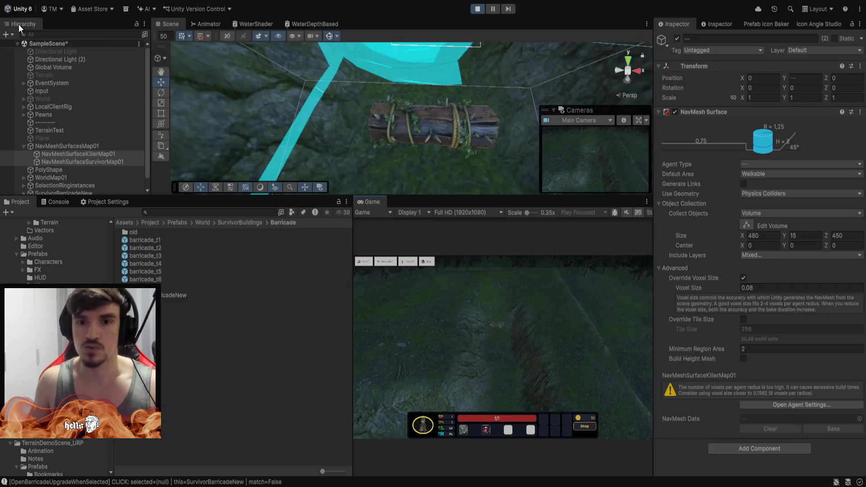
{"action": "mouse_move", "coordinate": [491, 115]}
{"action": "left_mouse_down"}
{"action": "mouse_move", "coordinate": [402, 87]}
{"action": "mouse_move", "coordinate": [402, 134]}
{"action": "left_mouse_up"}
{"action": "left_click_drag", "start_coordinate": [410, 195], "coordinate": [410, 265]}
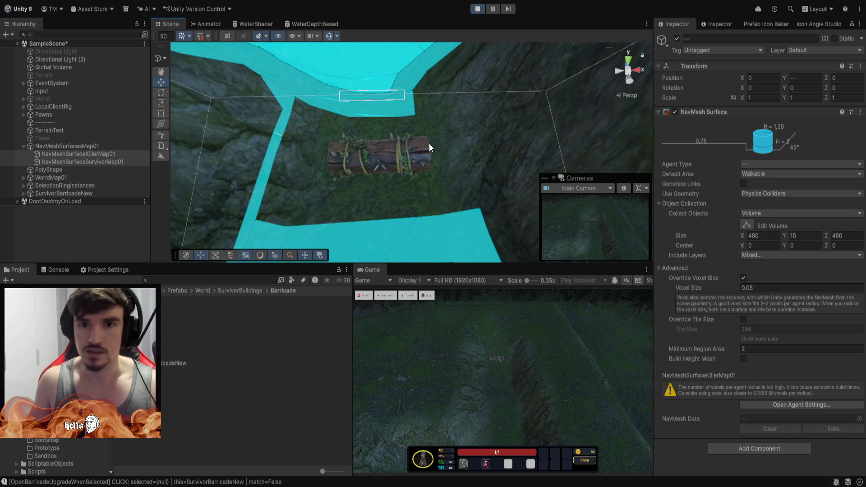
{"action": "left_click_drag", "start_coordinate": [429, 144], "coordinate": [467, 139]}
{"action": "scroll", "coordinate": [468, 138], "scroll_direction": "up", "scroll_amount": 5}
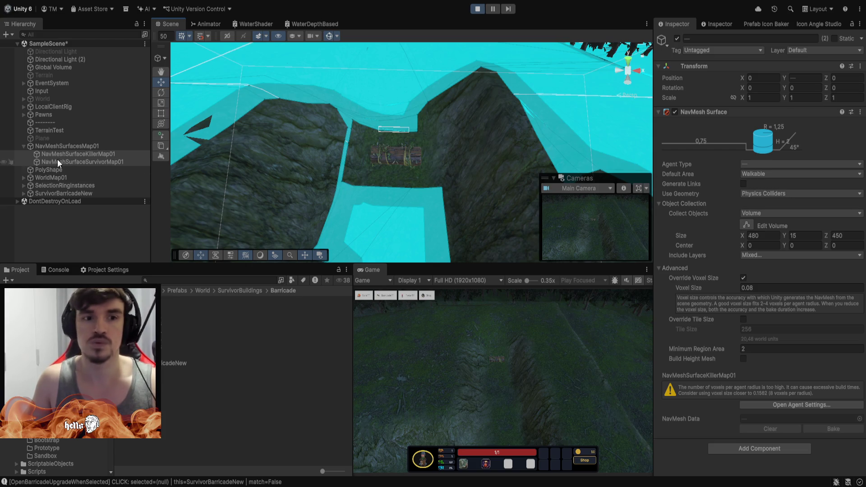
{"action": "left_click", "coordinate": [53, 130]}
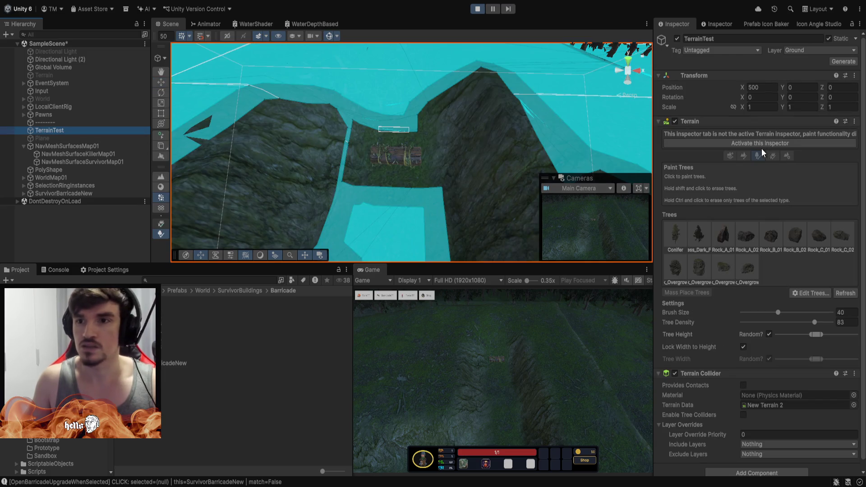
{"action": "left_click", "coordinate": [761, 145]}
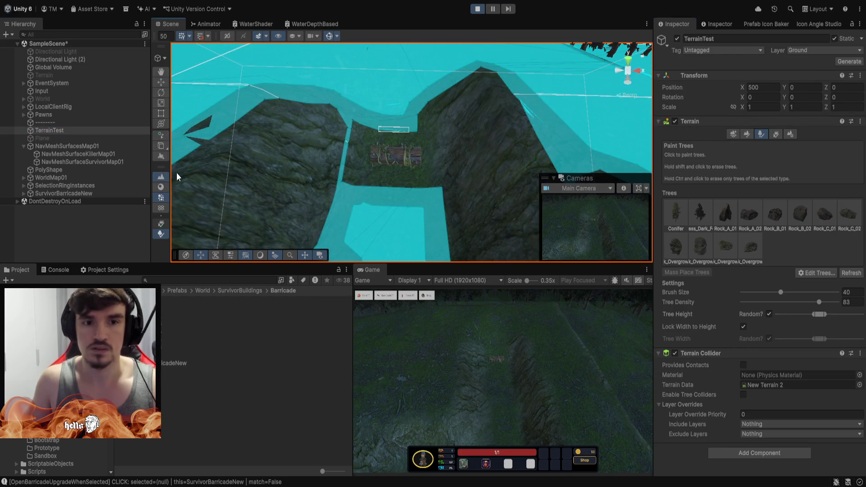
- Set the terrain tool to Smooth Height with a soft round brush at size 8
{"action": "left_click", "coordinate": [161, 176]}
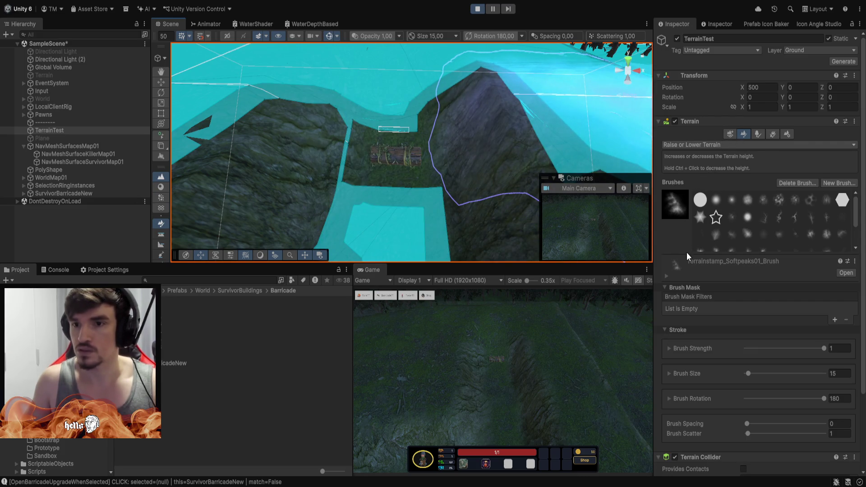
{"action": "key", "text": "F4"}
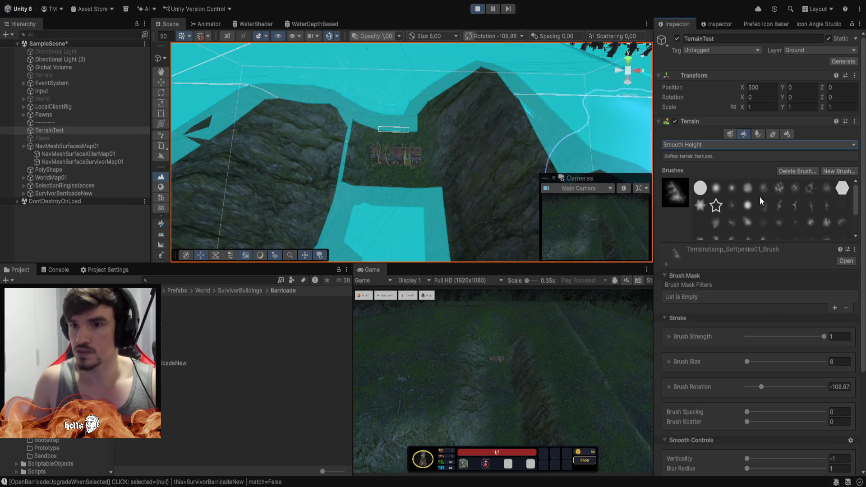
{"action": "left_click", "coordinate": [730, 187]}
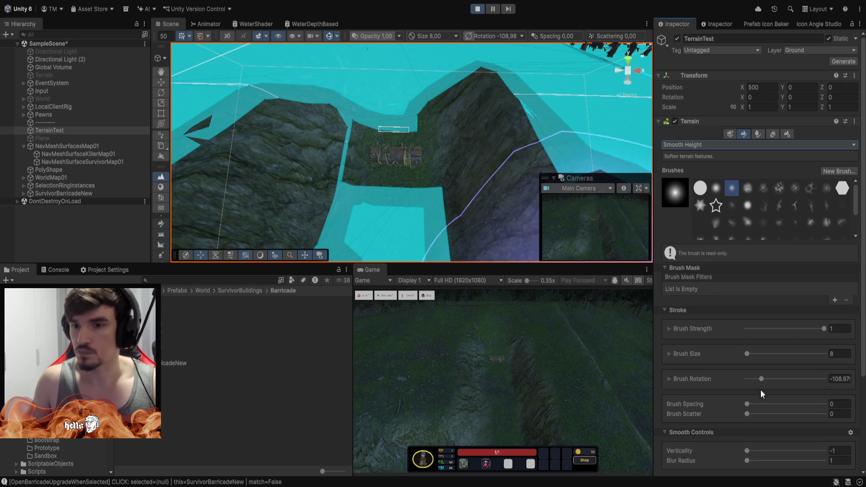
{"action": "left_click", "coordinate": [842, 355]}
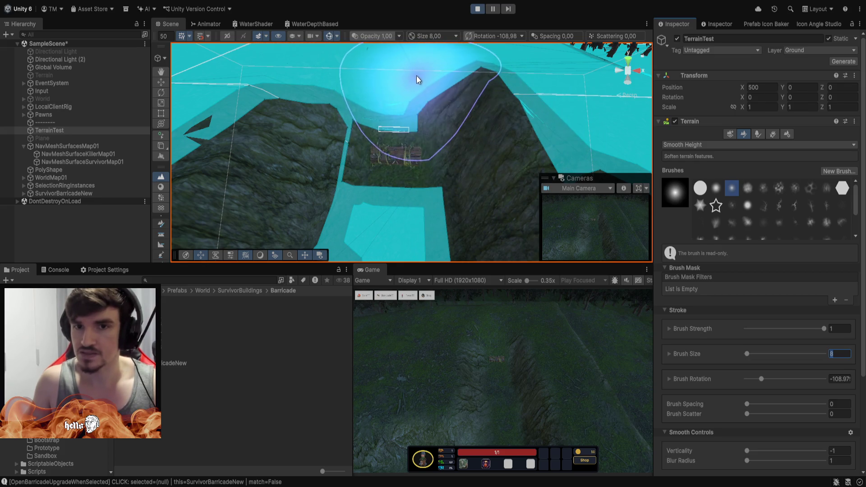
- Smooth the slope beside the barricade, hide the NavMesh overlay, and orbit to face the hillside
{"action": "mouse_move", "coordinate": [416, 76]}
{"action": "left_mouse_down"}
{"action": "mouse_move", "coordinate": [409, 116]}
{"action": "mouse_move", "coordinate": [397, 112]}
{"action": "left_mouse_up"}
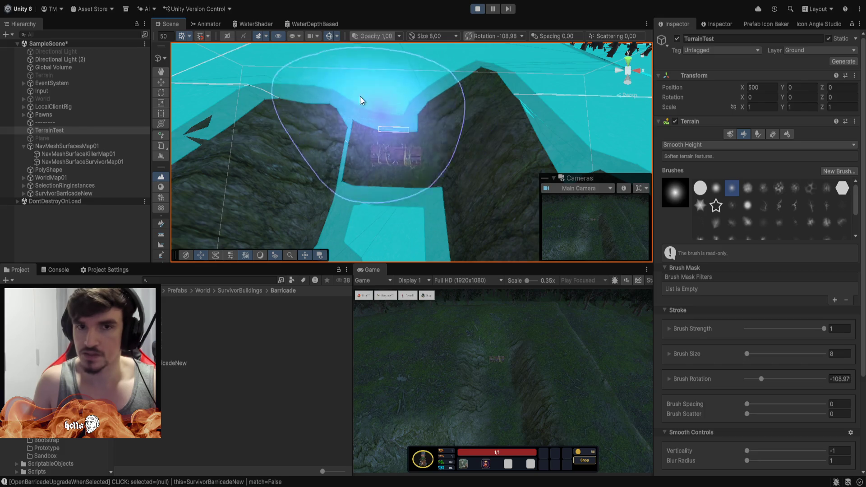
{"action": "left_click", "coordinate": [333, 36]}
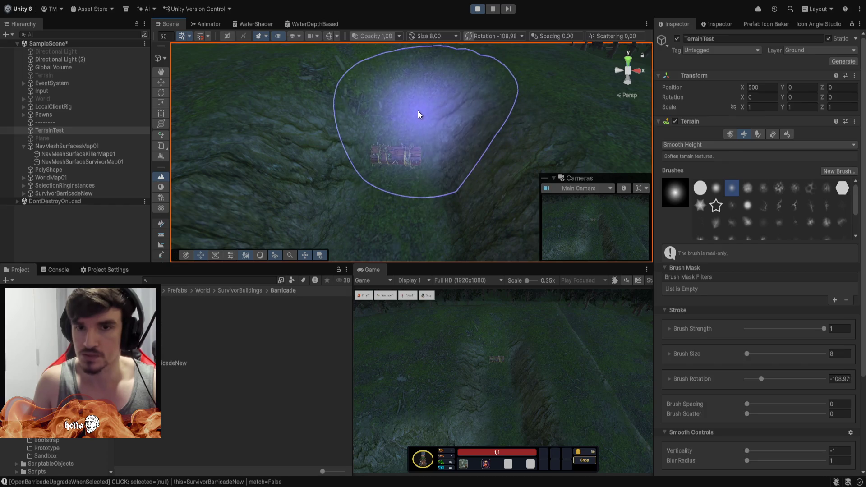
{"action": "mouse_move", "coordinate": [402, 86]}
{"action": "left_mouse_down"}
{"action": "mouse_move", "coordinate": [436, 56]}
{"action": "mouse_move", "coordinate": [627, 76]}
{"action": "mouse_move", "coordinate": [627, 36]}
{"action": "mouse_move", "coordinate": [613, 1]}
{"action": "mouse_move", "coordinate": [664, 53]}
{"action": "mouse_move", "coordinate": [410, 37]}
{"action": "mouse_move", "coordinate": [377, 93]}
{"action": "left_mouse_up"}
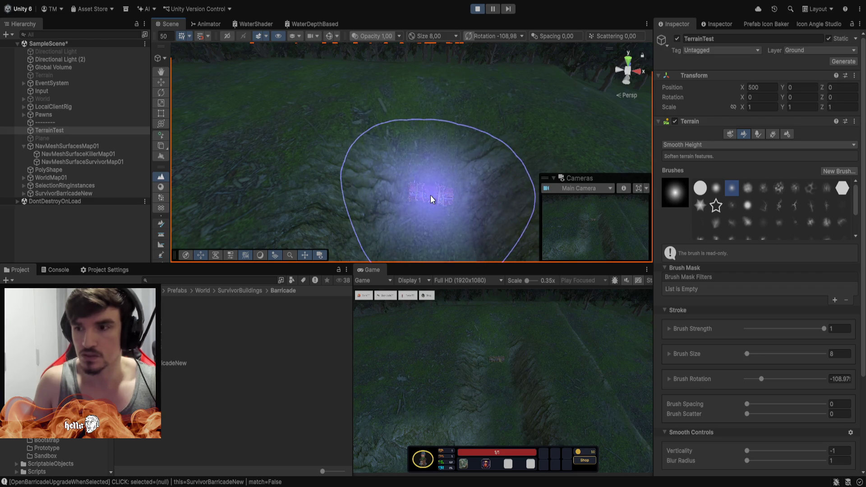
{"action": "mouse_move", "coordinate": [430, 196]}
{"action": "left_mouse_down"}
{"action": "mouse_move", "coordinate": [513, 112]}
{"action": "mouse_move", "coordinate": [441, 131]}
{"action": "mouse_move", "coordinate": [255, 101]}
{"action": "mouse_move", "coordinate": [121, 92]}
{"action": "mouse_move", "coordinate": [542, 112]}
{"action": "left_mouse_up"}
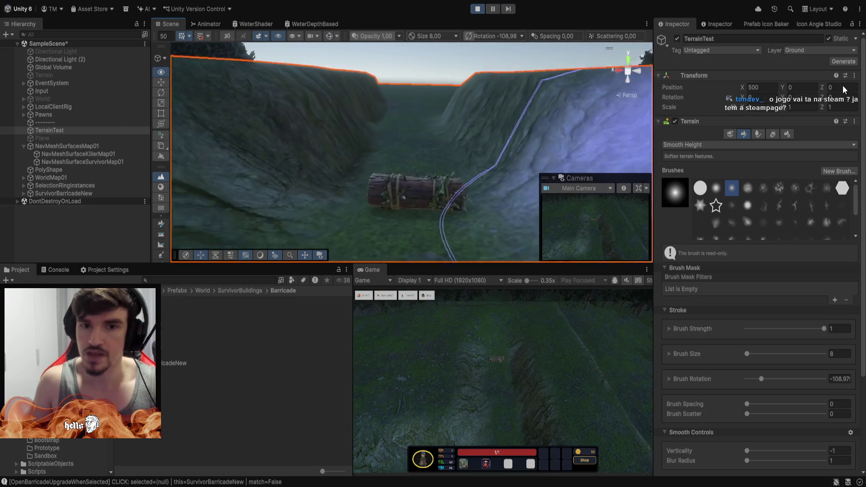
{"action": "mouse_move", "coordinate": [842, 86]}
{"action": "left_mouse_down"}
{"action": "mouse_move", "coordinate": [857, 90]}
{"action": "mouse_move", "coordinate": [9, 116]}
{"action": "mouse_move", "coordinate": [827, 101]}
{"action": "mouse_move", "coordinate": [406, 108]}
{"action": "mouse_move", "coordinate": [722, 111]}
{"action": "mouse_move", "coordinate": [144, 113]}
{"action": "mouse_move", "coordinate": [392, 152]}
{"action": "mouse_move", "coordinate": [342, 144]}
{"action": "left_mouse_up"}
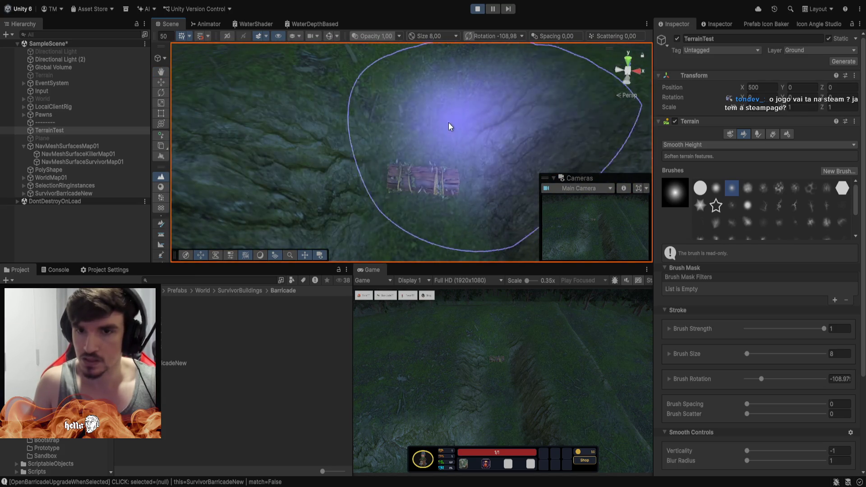
{"action": "mouse_move", "coordinate": [449, 122]}
{"action": "left_mouse_down"}
{"action": "mouse_move", "coordinate": [433, 95]}
{"action": "mouse_move", "coordinate": [454, 112]}
{"action": "mouse_move", "coordinate": [440, 159]}
{"action": "left_mouse_up"}
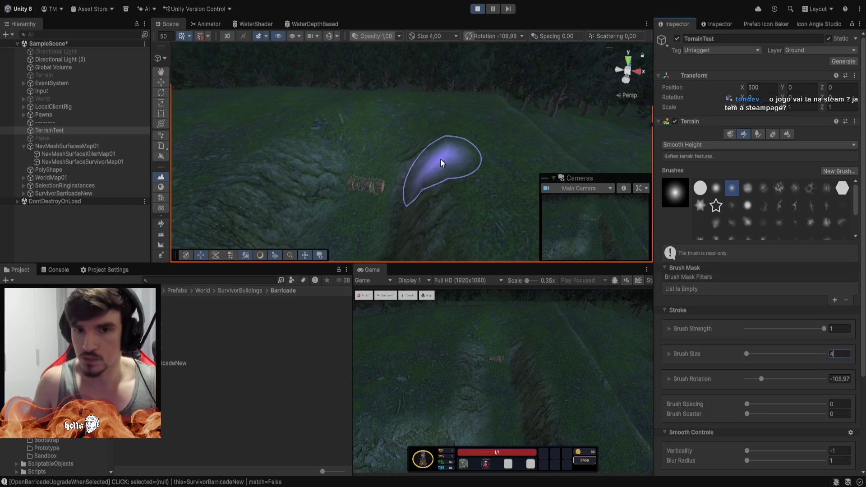
- Flatten the hillside bumps next to the barricade with the size-4 Smooth Height brush
{"action": "left_click_drag", "start_coordinate": [337, 158], "coordinate": [339, 162]}
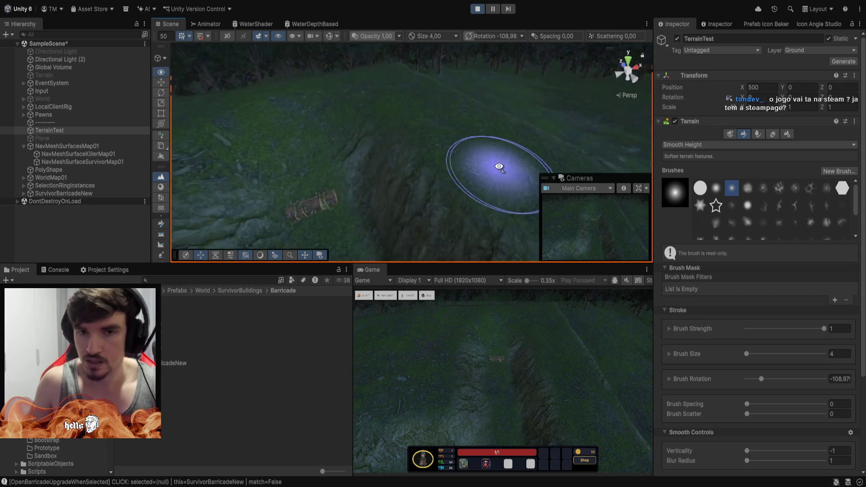
{"action": "scroll", "coordinate": [448, 158], "scroll_direction": "down", "scroll_amount": 5}
{"action": "scroll", "coordinate": [487, 162], "scroll_direction": "up", "scroll_amount": 6}
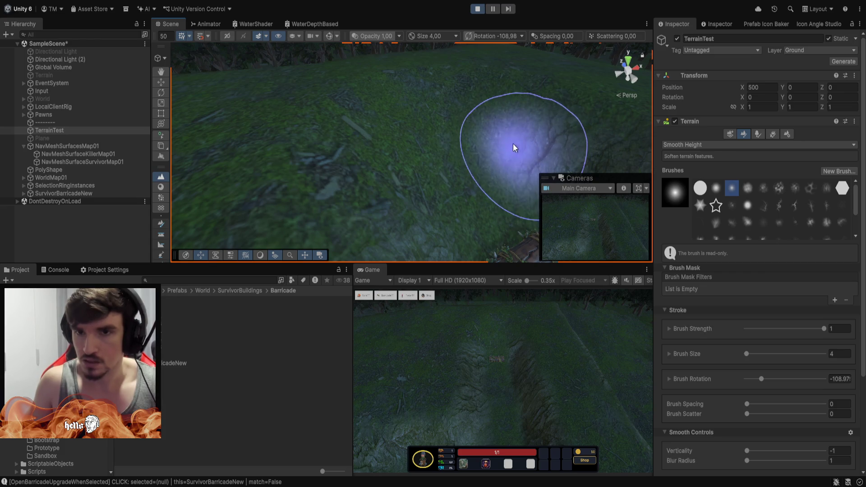
{"action": "mouse_move", "coordinate": [532, 145]}
{"action": "left_mouse_down"}
{"action": "mouse_move", "coordinate": [440, 139]}
{"action": "mouse_move", "coordinate": [443, 96]}
{"action": "mouse_move", "coordinate": [418, 186]}
{"action": "mouse_move", "coordinate": [440, 133]}
{"action": "mouse_move", "coordinate": [432, 161]}
{"action": "mouse_move", "coordinate": [408, 179]}
{"action": "mouse_move", "coordinate": [408, 151]}
{"action": "mouse_move", "coordinate": [412, 168]}
{"action": "mouse_move", "coordinate": [414, 155]}
{"action": "mouse_move", "coordinate": [423, 172]}
{"action": "left_mouse_up"}
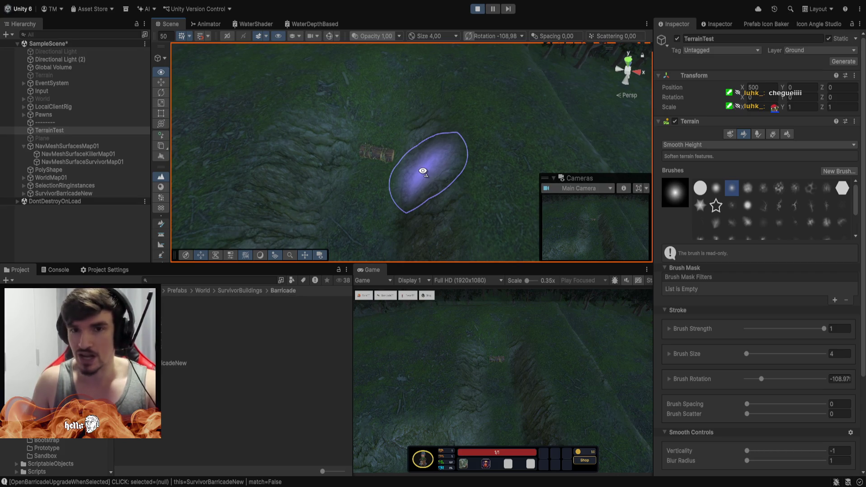
{"action": "mouse_move", "coordinate": [422, 171]}
{"action": "left_mouse_down"}
{"action": "mouse_move", "coordinate": [429, 143]}
{"action": "mouse_move", "coordinate": [422, 170]}
{"action": "mouse_move", "coordinate": [419, 137]}
{"action": "left_mouse_up"}
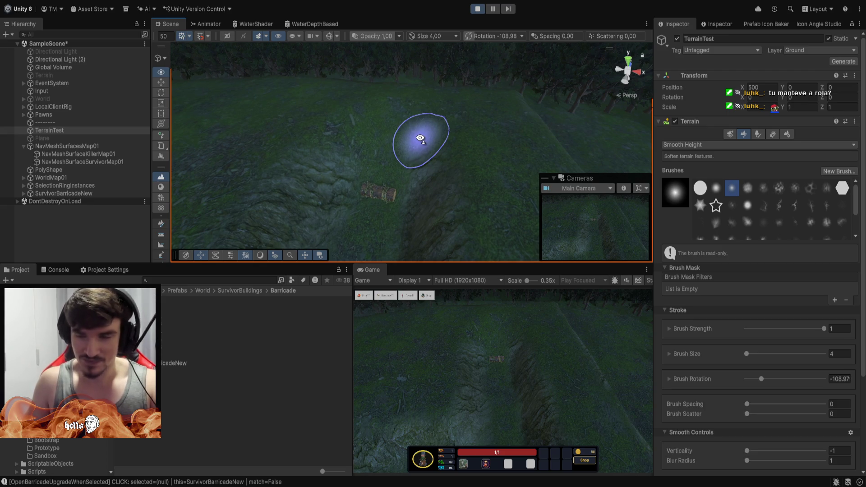
{"action": "mouse_move", "coordinate": [420, 138]}
{"action": "left_mouse_down"}
{"action": "mouse_move", "coordinate": [411, 158]}
{"action": "mouse_move", "coordinate": [413, 142]}
{"action": "left_mouse_up"}
{"action": "scroll", "coordinate": [412, 152], "scroll_direction": "up", "scroll_amount": 1}
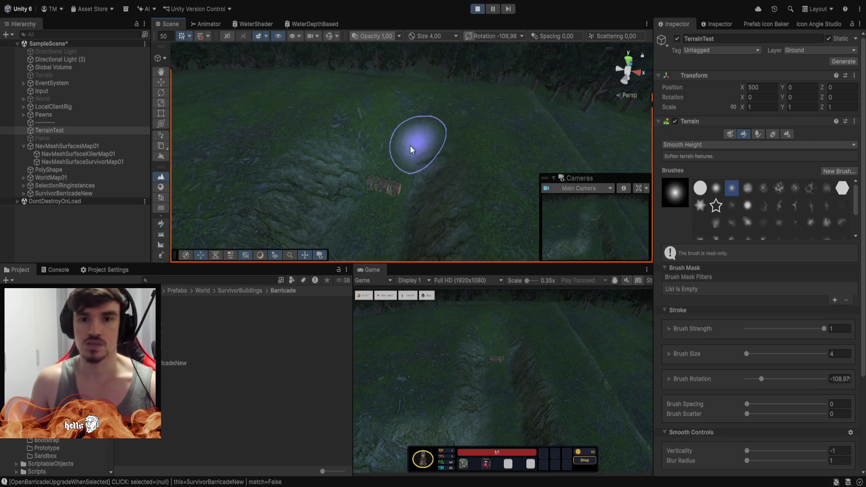
- Show the NavMesh overlay on the terrain again
{"action": "left_click", "coordinate": [328, 39]}
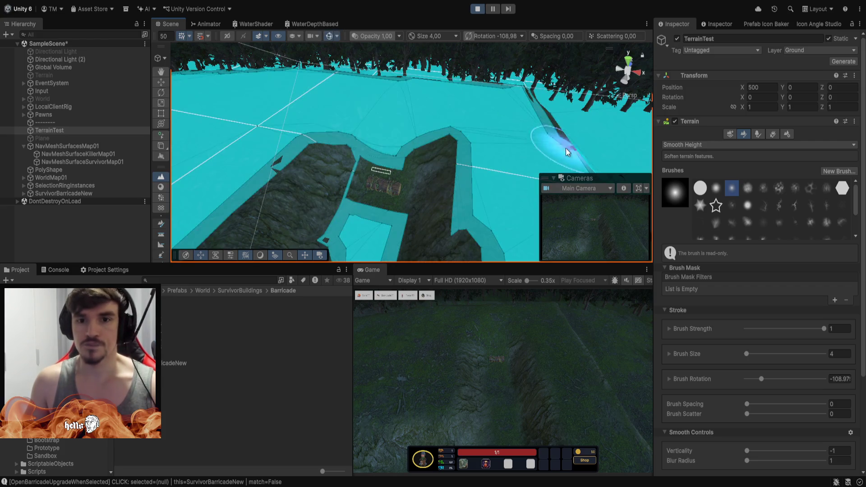
{"action": "scroll", "coordinate": [433, 100], "scroll_direction": "up", "scroll_amount": 5}
{"action": "scroll", "coordinate": [445, 98], "scroll_direction": "down", "scroll_amount": 10}
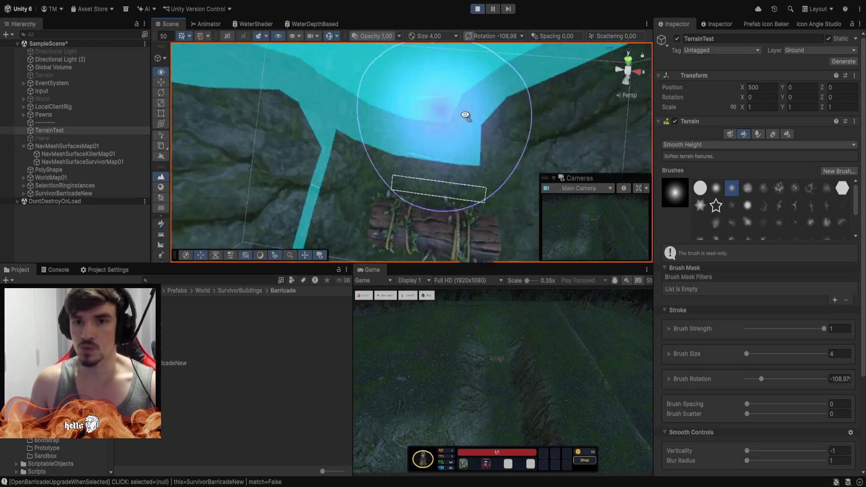
{"action": "scroll", "coordinate": [445, 117], "scroll_direction": "up", "scroll_amount": 2}
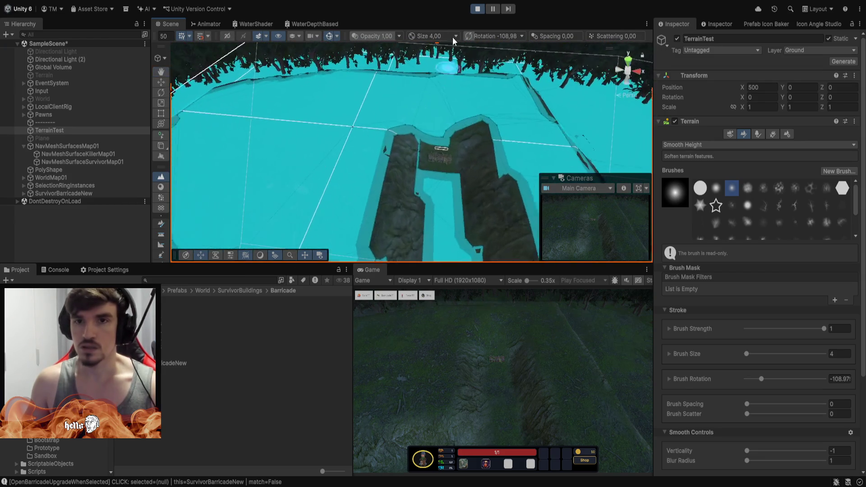
- Stop Play mode and clear the baked NavMesh from the Killer and Survivor Map01 surfaces
{"action": "left_click", "coordinate": [478, 10]}
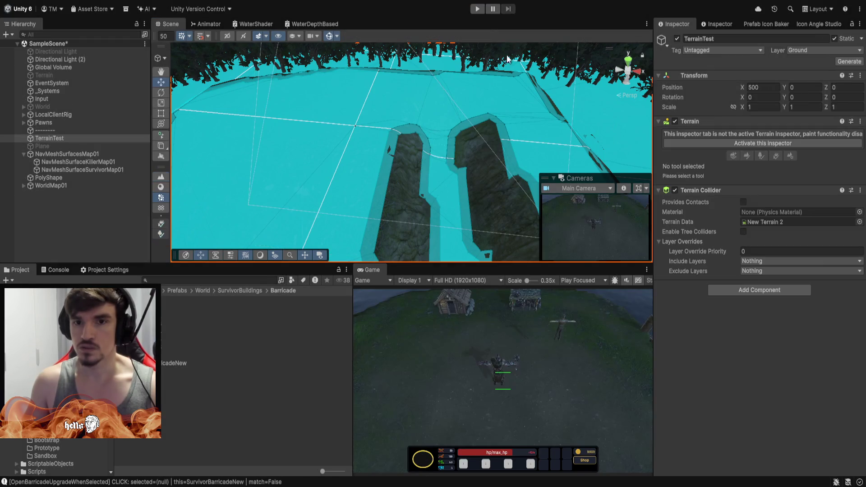
{"action": "left_click", "coordinate": [77, 161]}
{"action": "left_click", "coordinate": [79, 169], "text": "shift"}
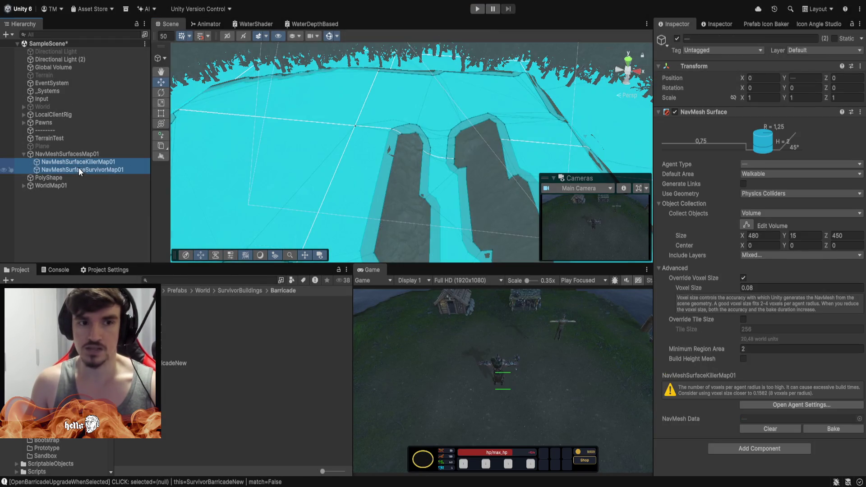
{"action": "left_click", "coordinate": [776, 430]}
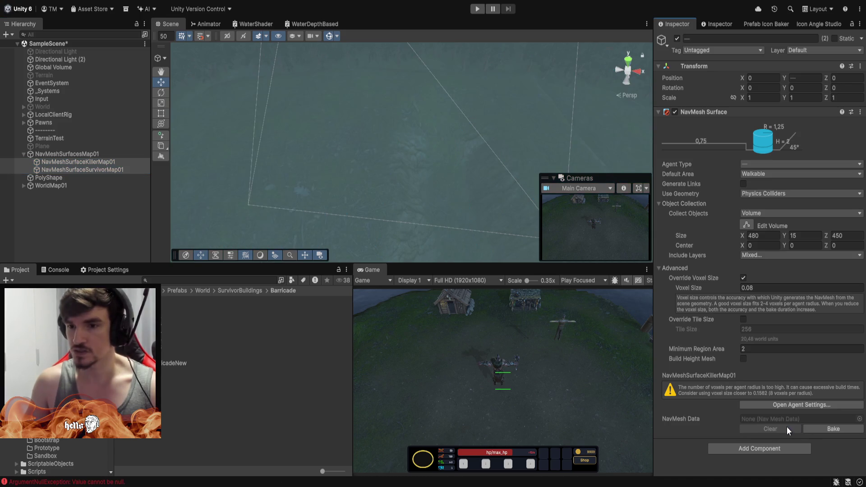
- Bake a fresh NavMesh for both Map01 surfaces and inspect its coverage of the valley paths
{"action": "left_click", "coordinate": [823, 428]}
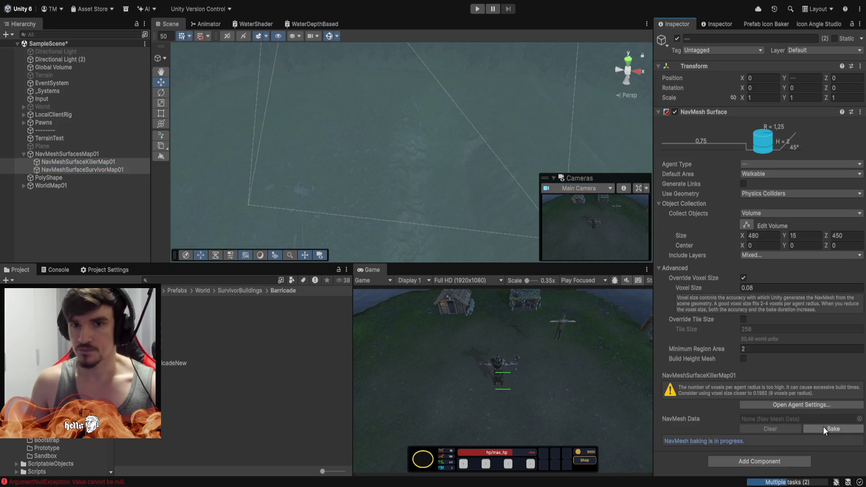
{"action": "scroll", "coordinate": [459, 113], "scroll_direction": "up", "scroll_amount": 6}
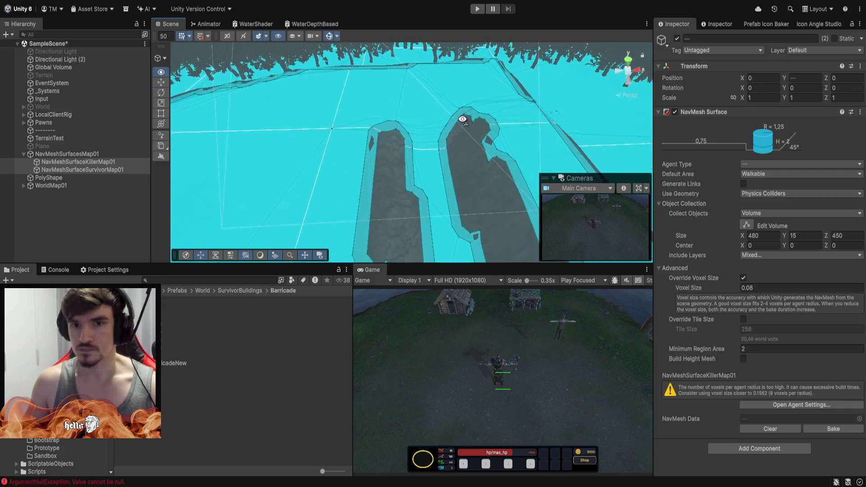
{"action": "scroll", "coordinate": [460, 104], "scroll_direction": "up", "scroll_amount": 5}
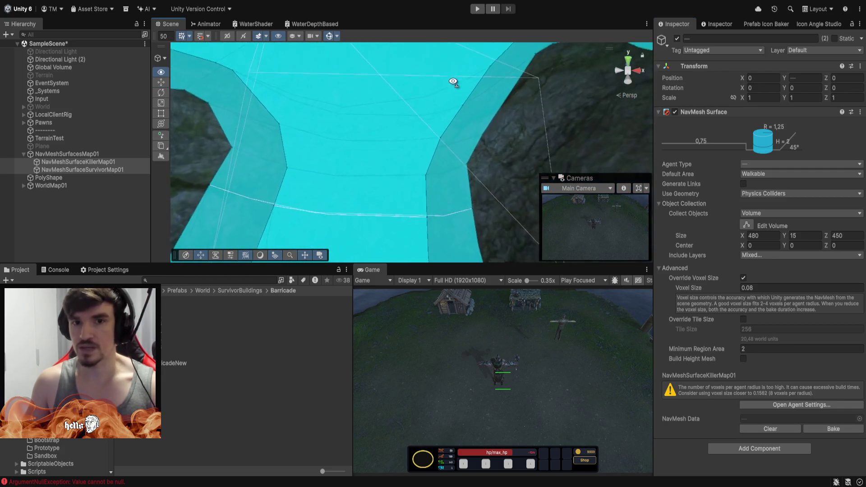
{"action": "scroll", "coordinate": [449, 101], "scroll_direction": "up", "scroll_amount": 3}
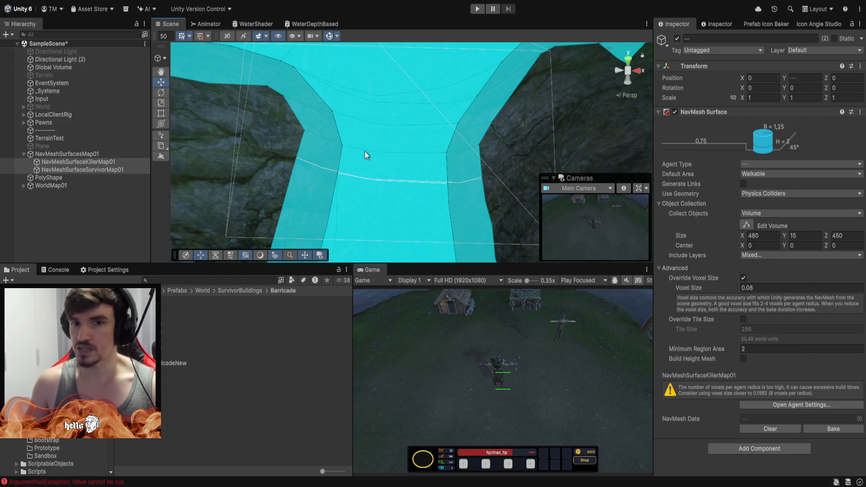
{"action": "mouse_move", "coordinate": [423, 129]}
{"action": "left_mouse_down"}
{"action": "mouse_move", "coordinate": [418, 162]}
{"action": "mouse_move", "coordinate": [433, 131]}
{"action": "mouse_move", "coordinate": [426, 138]}
{"action": "left_mouse_up"}
{"action": "scroll", "coordinate": [423, 162], "scroll_direction": "up", "scroll_amount": 6}
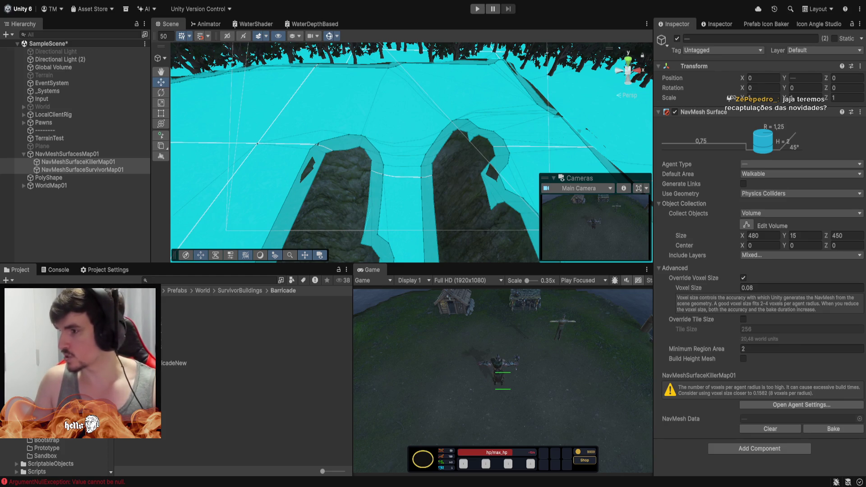
- In Chrome, go from the Gazebo Farms result to the ArcheRage orange-circles planting layout image
{"action": "key", "text": "alt+Tab"}
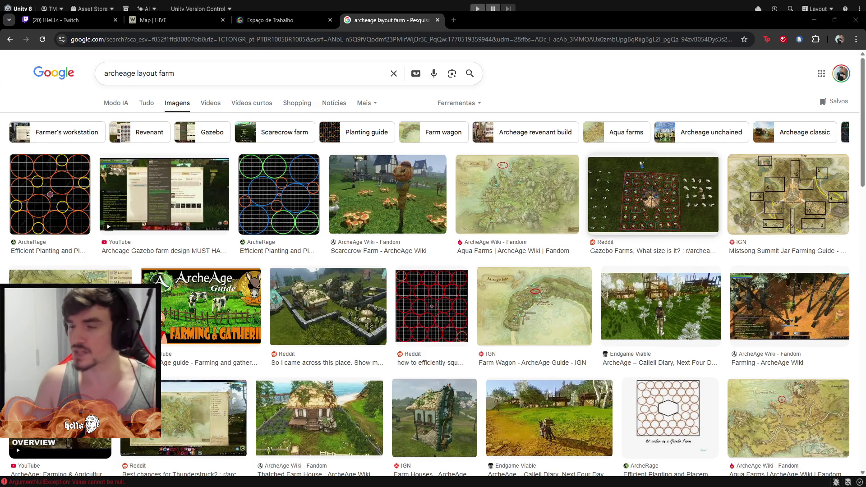
{"action": "left_click", "coordinate": [619, 189]}
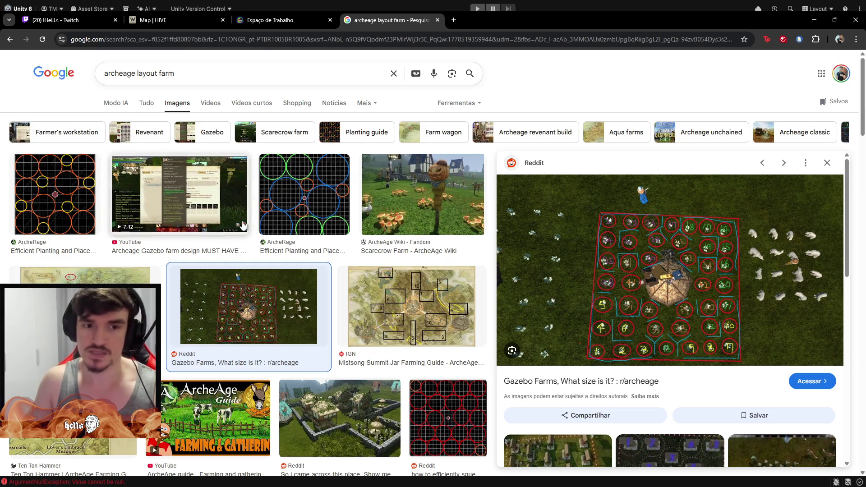
{"action": "left_click", "coordinate": [305, 204]}
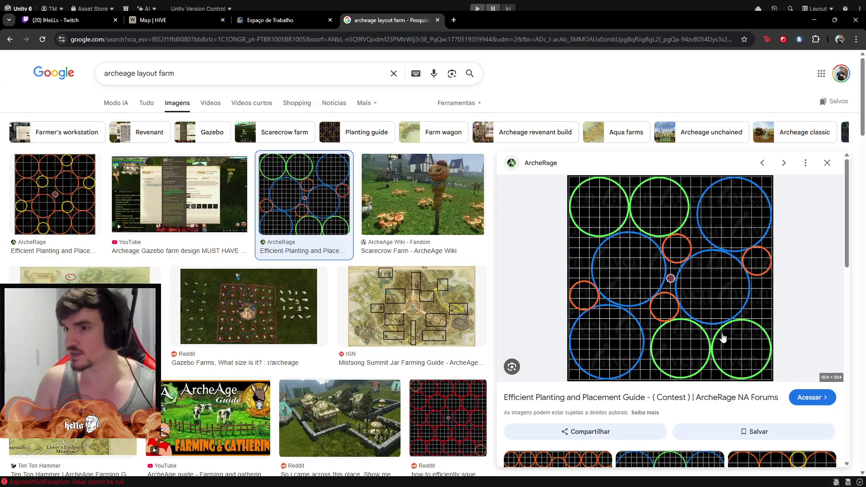
{"action": "scroll", "coordinate": [684, 318], "scroll_direction": "down", "scroll_amount": 4}
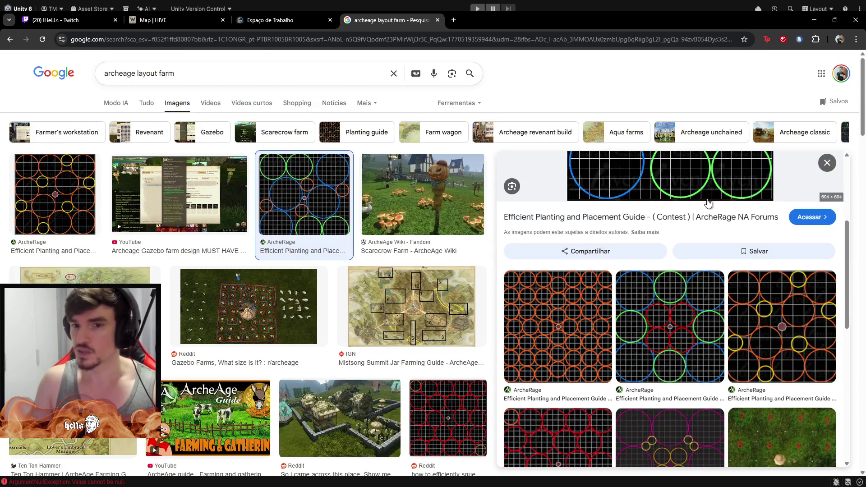
{"action": "left_click", "coordinate": [564, 308]}
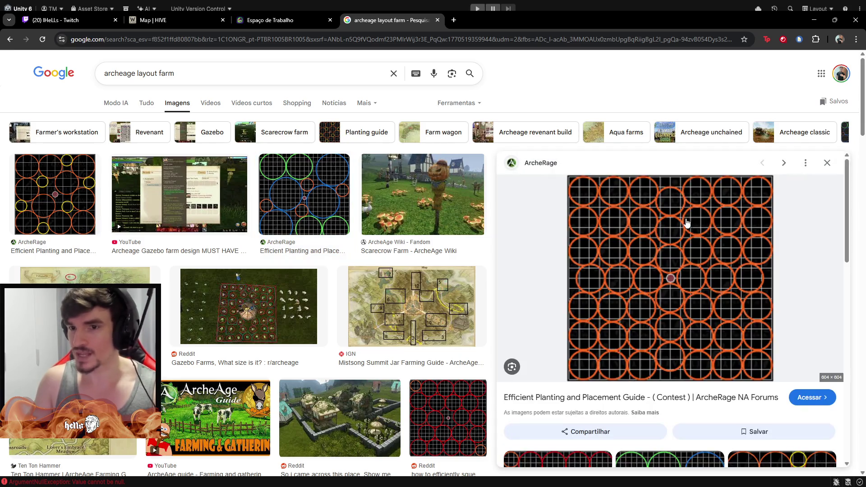
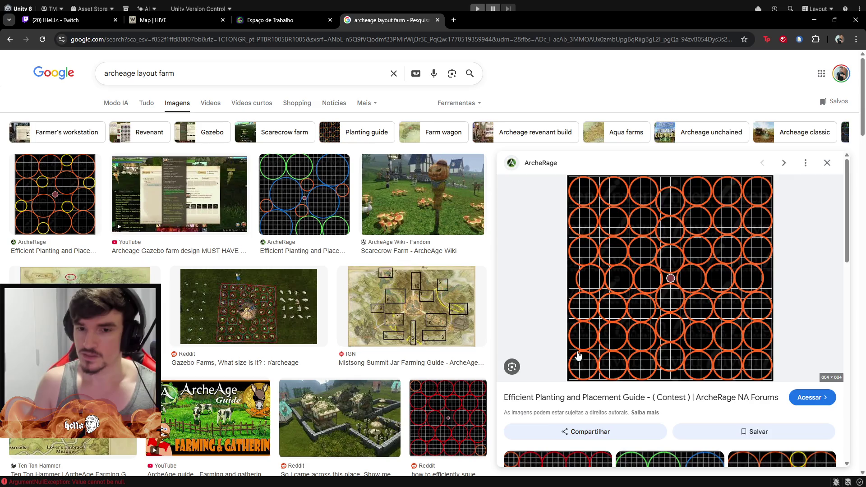
- Preview the red-circle ArcheAge planting layout in Google Images, then return to Unity
{"action": "scroll", "coordinate": [575, 356], "scroll_direction": "down", "scroll_amount": 1}
{"action": "scroll", "coordinate": [605, 314], "scroll_direction": "up", "scroll_amount": 1}
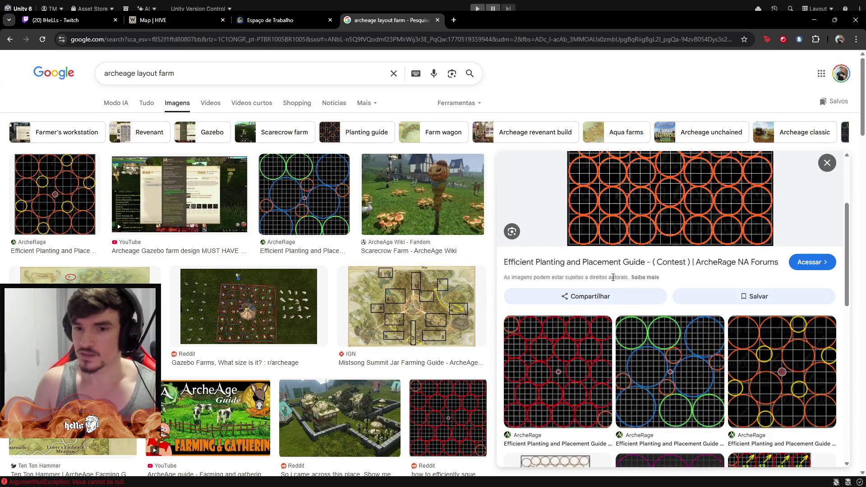
{"action": "left_click", "coordinate": [563, 357]}
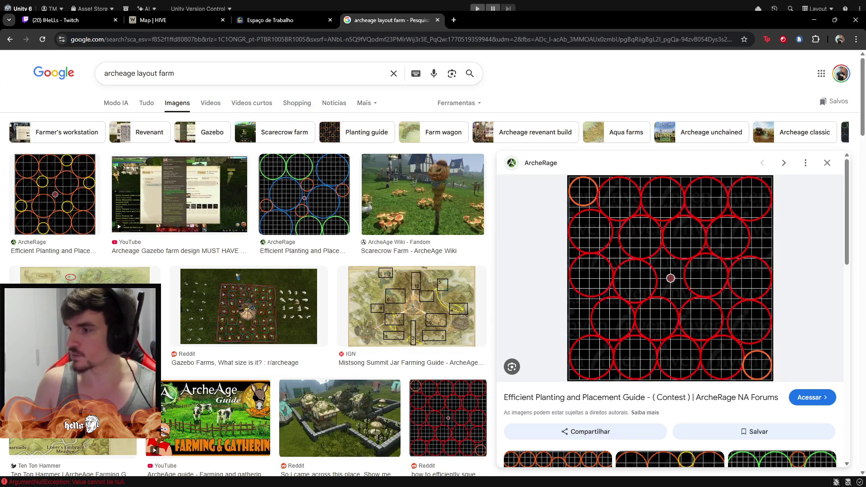
{"action": "key", "text": "alt+Tab"}
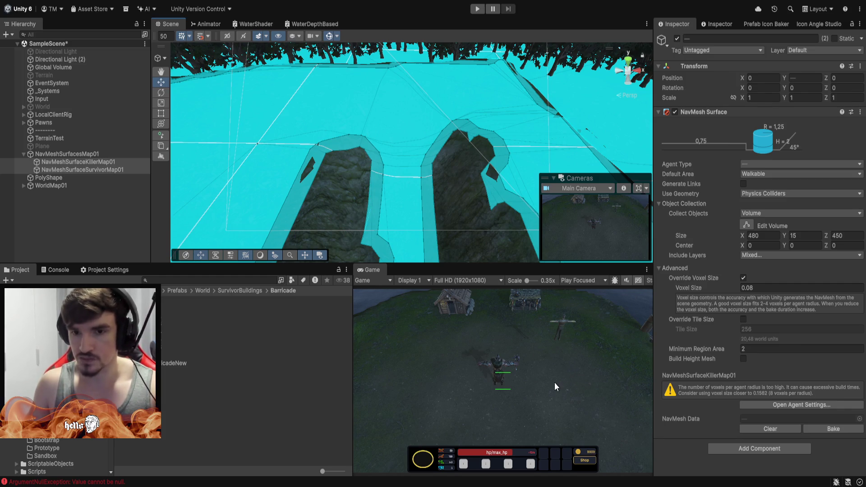
- Enter play mode, move the killer across the map, then possess the Survivor pawn
{"action": "left_click", "coordinate": [477, 9]}
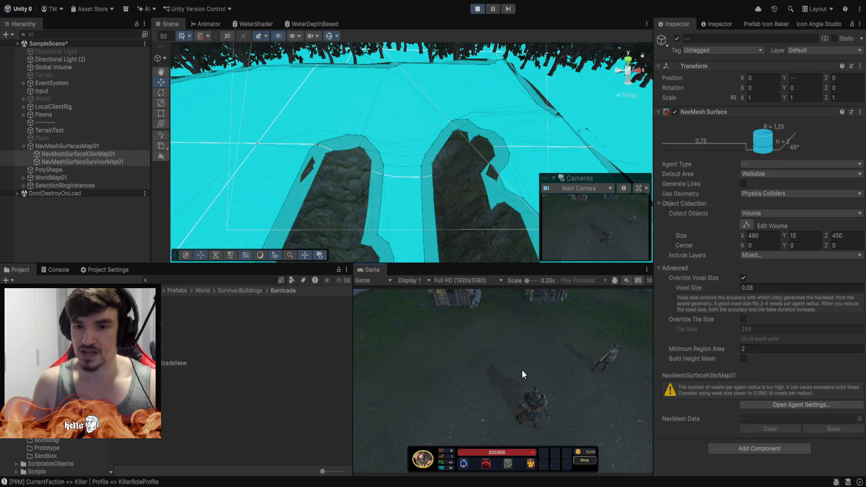
{"action": "right_click", "coordinate": [476, 380]}
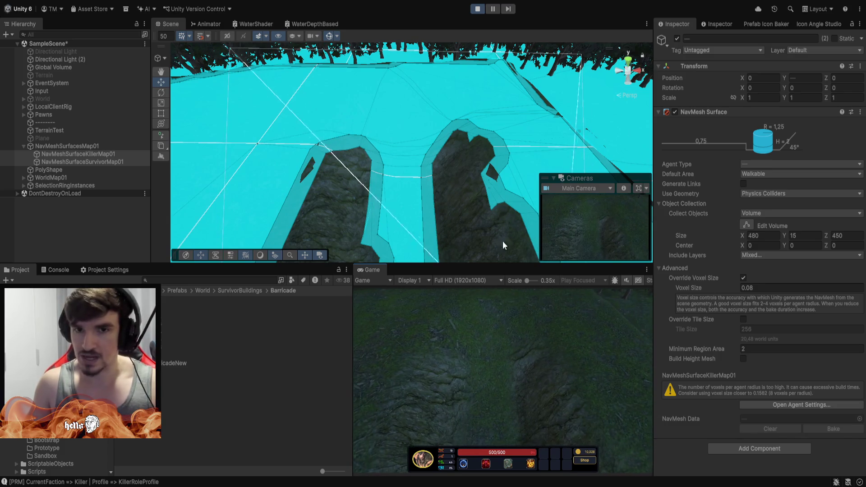
{"action": "left_click", "coordinate": [448, 370]}
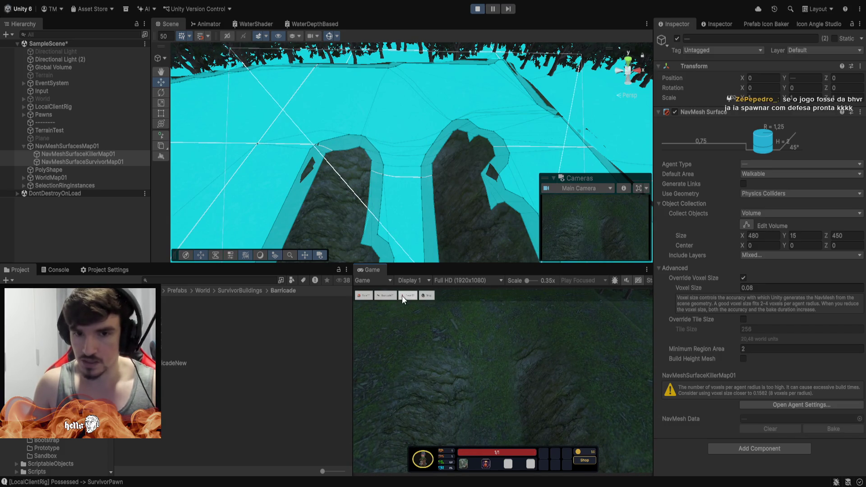
- Place a tier-1 barricade in the narrow passage and orbit the Scene view to inspect it from above
{"action": "left_click", "coordinate": [391, 296]}
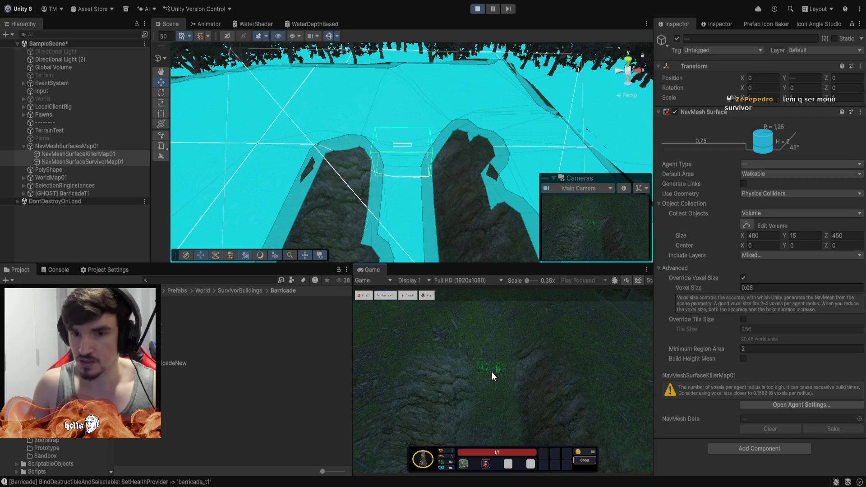
{"action": "left_click", "coordinate": [492, 376]}
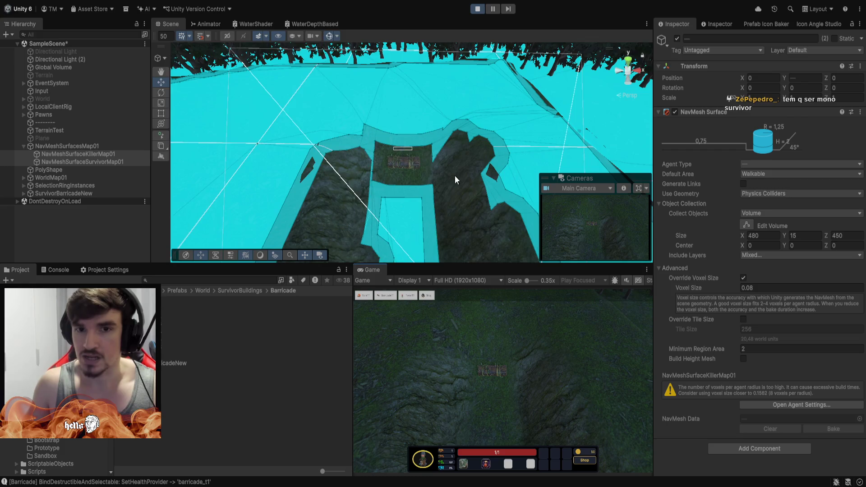
{"action": "scroll", "coordinate": [455, 180], "scroll_direction": "up", "scroll_amount": 5}
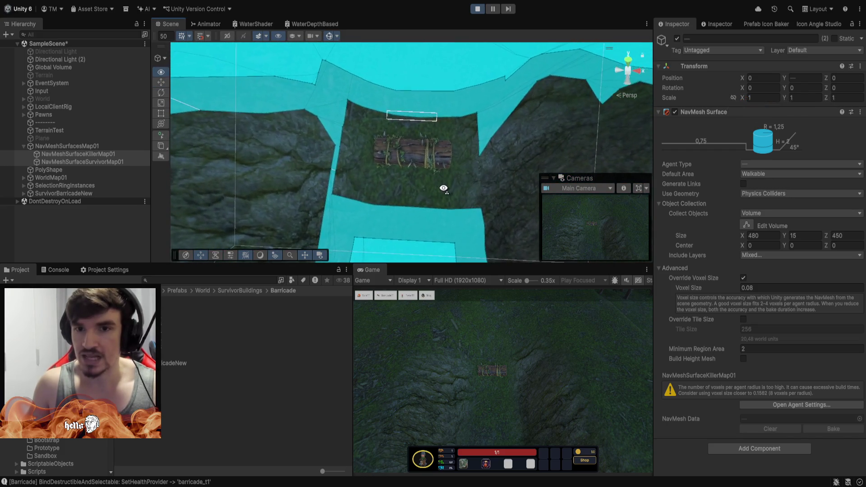
{"action": "scroll", "coordinate": [443, 188], "scroll_direction": "up", "scroll_amount": 5}
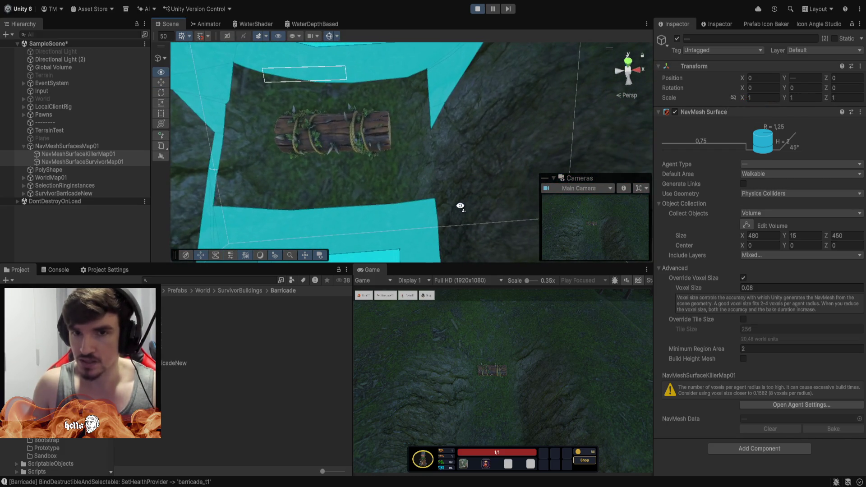
{"action": "left_click_drag", "start_coordinate": [460, 203], "coordinate": [475, 150]}
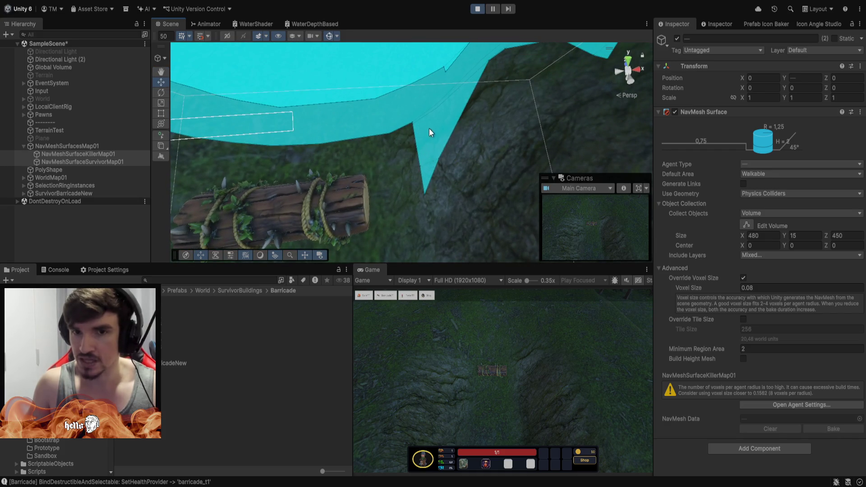
{"action": "mouse_move", "coordinate": [429, 132]}
{"action": "left_mouse_down"}
{"action": "mouse_move", "coordinate": [429, 209]}
{"action": "mouse_move", "coordinate": [412, 201]}
{"action": "mouse_move", "coordinate": [410, 115]}
{"action": "left_mouse_up"}
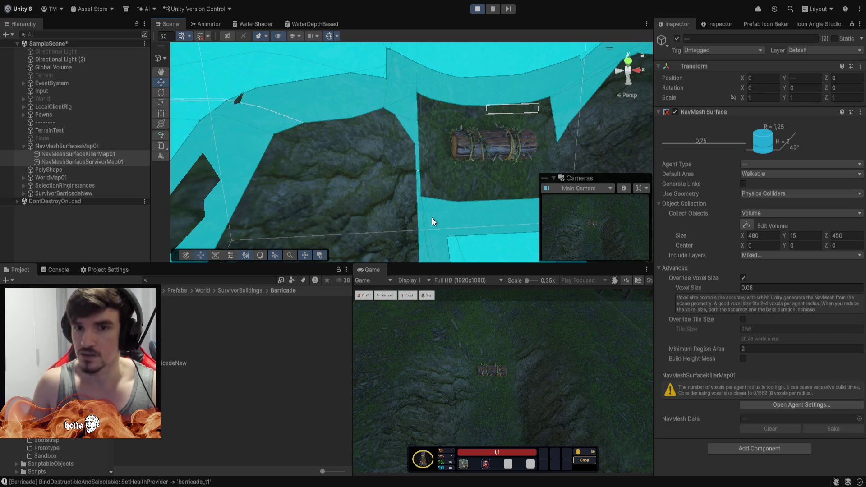
{"action": "mouse_move", "coordinate": [432, 218]}
{"action": "left_mouse_down"}
{"action": "mouse_move", "coordinate": [487, 192]}
{"action": "mouse_move", "coordinate": [386, 188]}
{"action": "mouse_move", "coordinate": [435, 151]}
{"action": "mouse_move", "coordinate": [435, 160]}
{"action": "mouse_move", "coordinate": [483, 174]}
{"action": "mouse_move", "coordinate": [454, 178]}
{"action": "mouse_move", "coordinate": [441, 162]}
{"action": "mouse_move", "coordinate": [450, 132]}
{"action": "mouse_move", "coordinate": [442, 143]}
{"action": "mouse_move", "coordinate": [425, 140]}
{"action": "mouse_move", "coordinate": [439, 128]}
{"action": "left_mouse_up"}
- Build a second survivor tower beside the first and turn off the navmesh overlay
{"action": "left_click", "coordinate": [558, 383]}
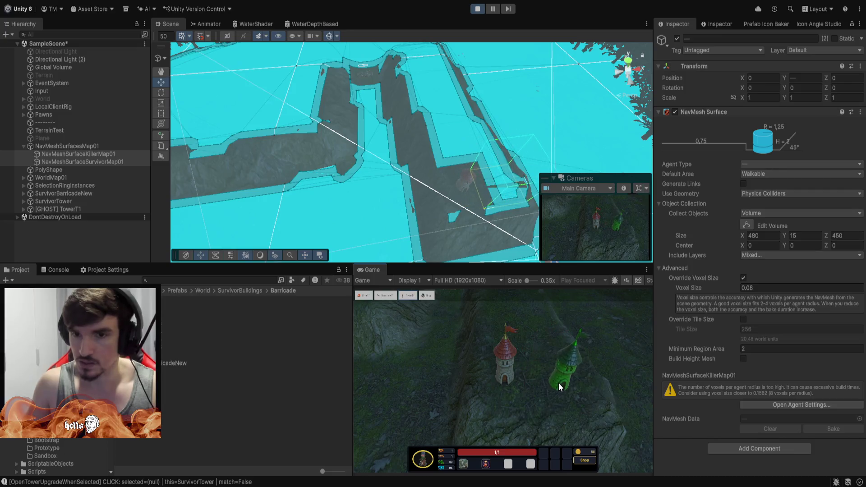
{"action": "left_click", "coordinate": [558, 381]}
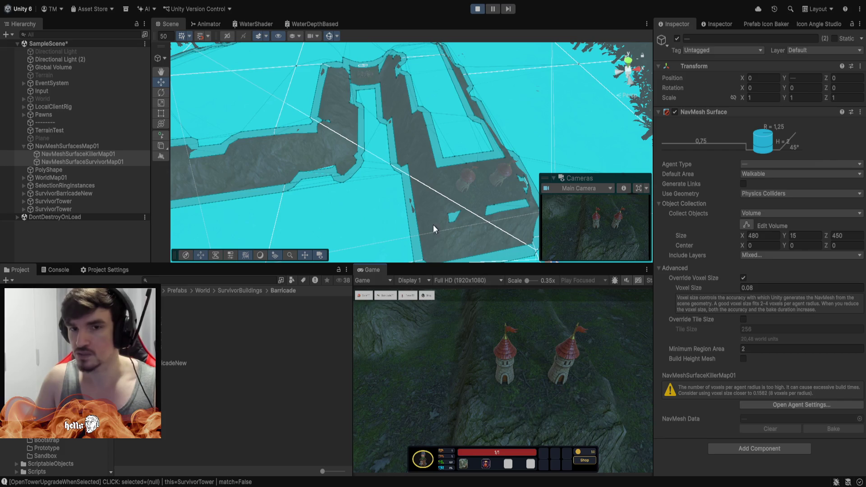
{"action": "mouse_move", "coordinate": [433, 229]}
{"action": "left_mouse_down"}
{"action": "mouse_move", "coordinate": [469, 170]}
{"action": "mouse_move", "coordinate": [445, 127]}
{"action": "mouse_move", "coordinate": [443, 4]}
{"action": "mouse_move", "coordinate": [448, 246]}
{"action": "mouse_move", "coordinate": [406, 158]}
{"action": "left_mouse_up"}
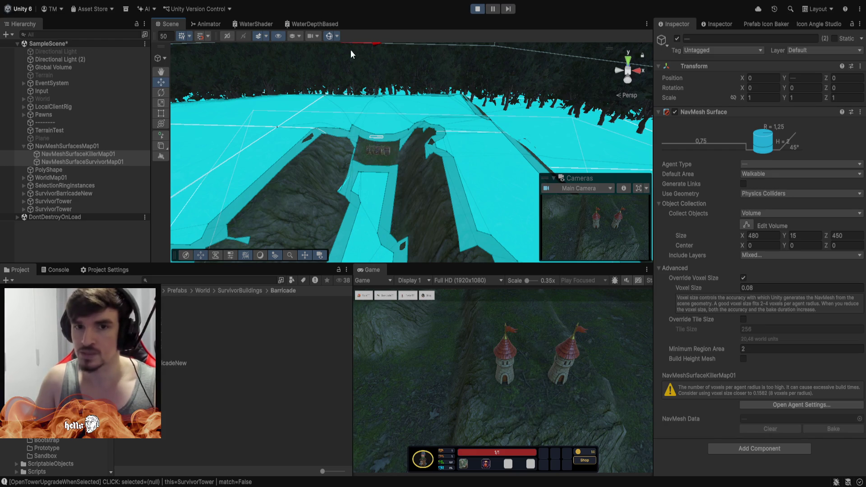
{"action": "left_click", "coordinate": [331, 37]}
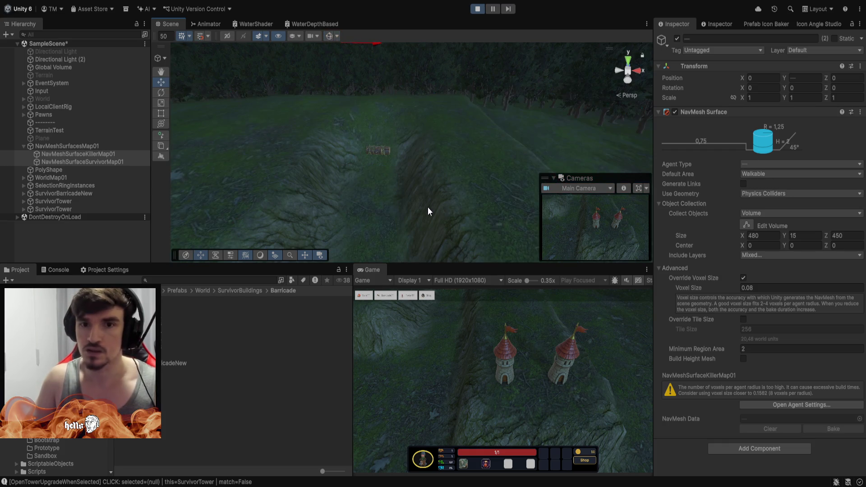
- Select TerrainTest as the active terrain and tilt the view toward the towers
{"action": "left_click", "coordinate": [46, 132]}
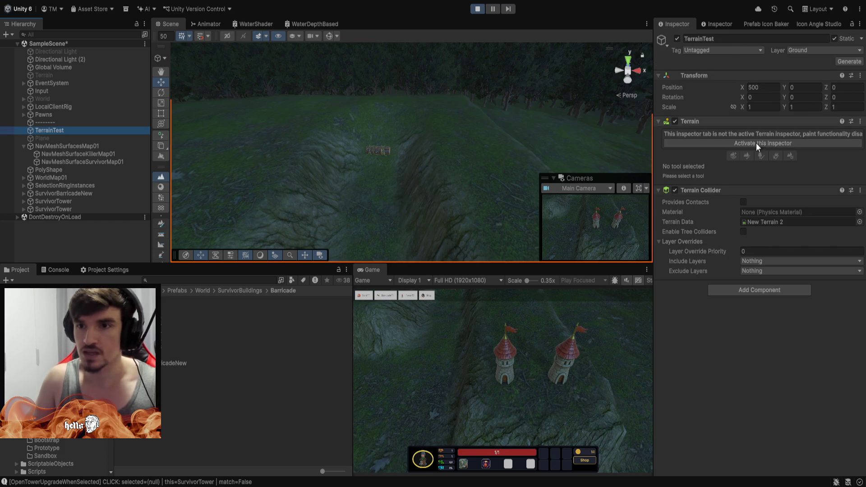
{"action": "left_click", "coordinate": [772, 148]}
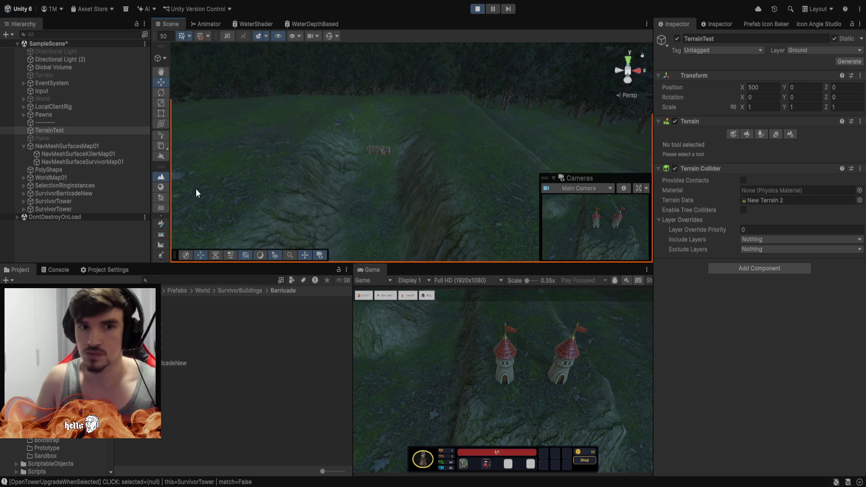
{"action": "left_click_drag", "start_coordinate": [461, 42], "coordinate": [402, 199]}
{"action": "left_click_drag", "start_coordinate": [424, 257], "coordinate": [375, 139]}
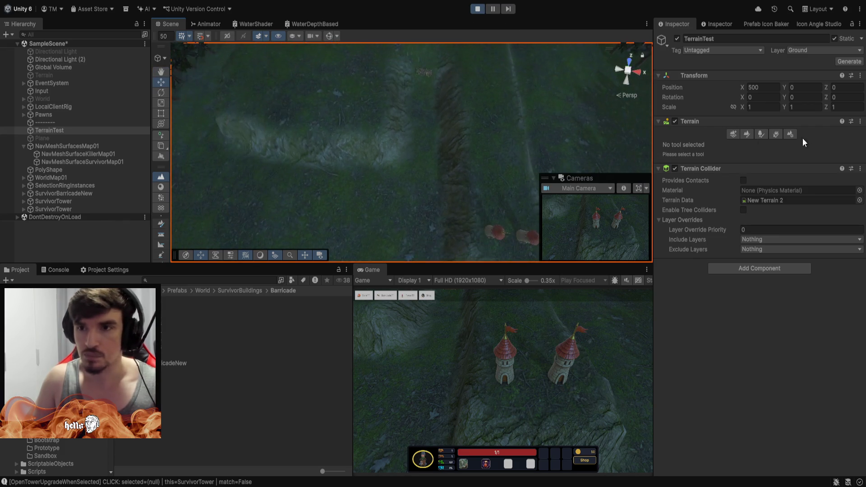
- Switch to the Set Height brush and sample the ground height as the target
{"action": "left_click", "coordinate": [163, 190]}
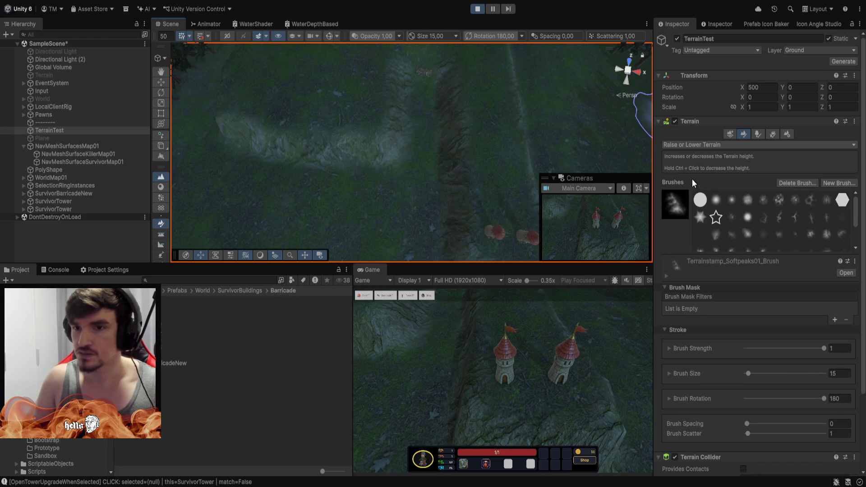
{"action": "key", "text": "F3"}
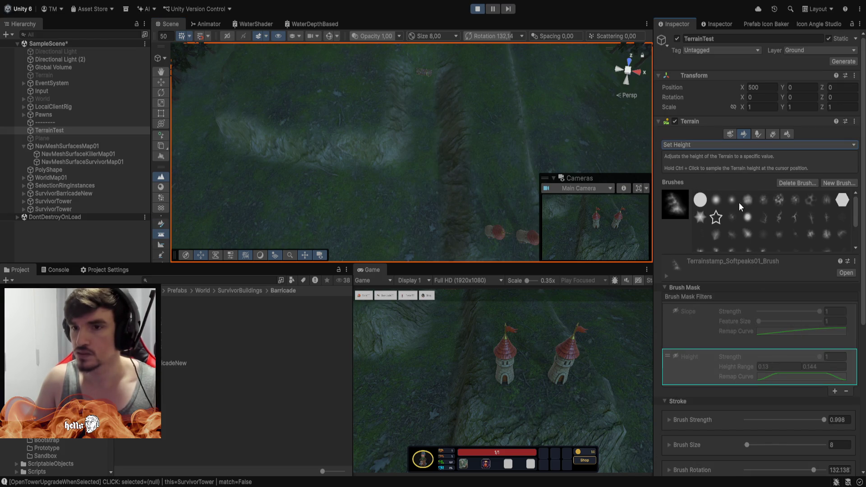
{"action": "scroll", "coordinate": [751, 363], "scroll_direction": "down", "scroll_amount": 6}
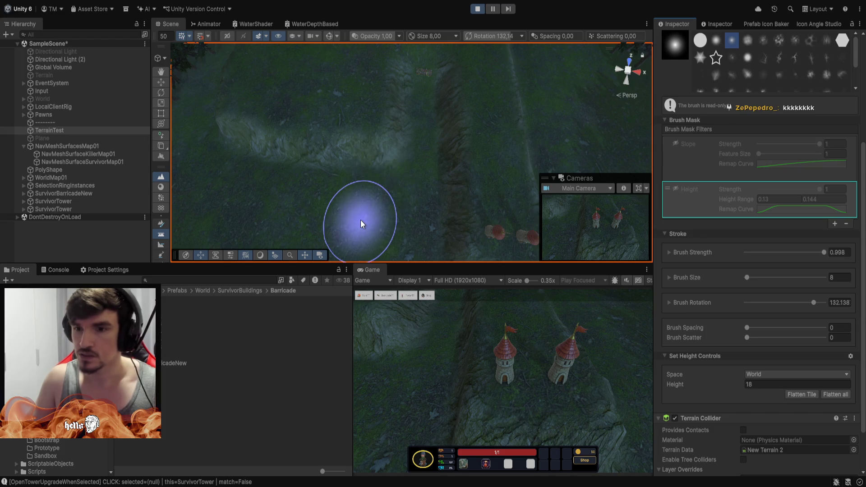
{"action": "left_click", "coordinate": [361, 220], "text": "shift"}
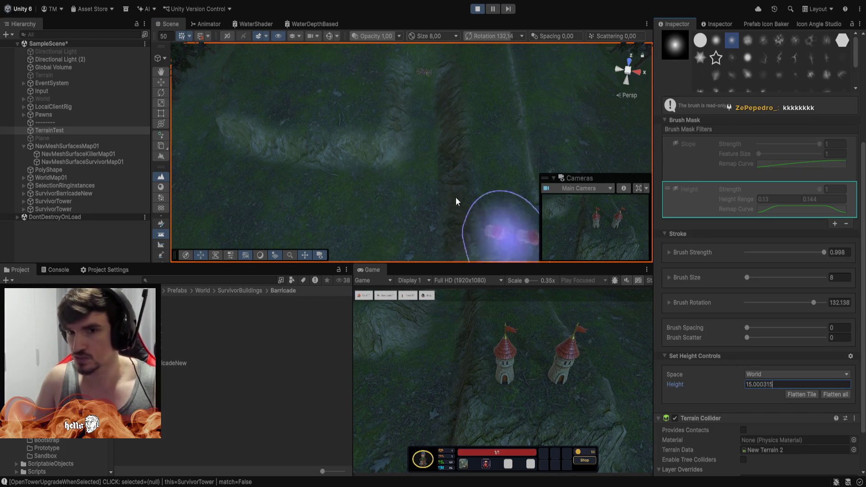
- Orbit the Scene view around the terrain, trench and towers from several angles
{"action": "left_click_drag", "start_coordinate": [416, 189], "coordinate": [439, 147]}
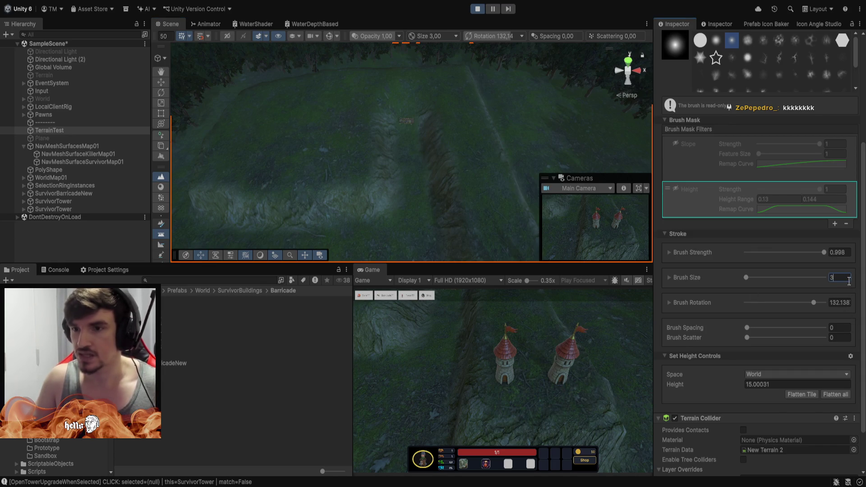
{"action": "type", "text": "4"}
{"action": "mouse_move", "coordinate": [421, 129]}
{"action": "left_mouse_down"}
{"action": "mouse_move", "coordinate": [441, 93]}
{"action": "mouse_move", "coordinate": [429, 101]}
{"action": "mouse_move", "coordinate": [429, 130]}
{"action": "mouse_move", "coordinate": [795, 131]}
{"action": "mouse_move", "coordinate": [701, 102]}
{"action": "mouse_move", "coordinate": [380, 140]}
{"action": "mouse_move", "coordinate": [446, 137]}
{"action": "mouse_move", "coordinate": [415, 146]}
{"action": "mouse_move", "coordinate": [414, 160]}
{"action": "mouse_move", "coordinate": [497, 143]}
{"action": "mouse_move", "coordinate": [394, 120]}
{"action": "mouse_move", "coordinate": [441, 131]}
{"action": "mouse_move", "coordinate": [430, 56]}
{"action": "mouse_move", "coordinate": [421, 79]}
{"action": "mouse_move", "coordinate": [458, 159]}
{"action": "mouse_move", "coordinate": [526, 159]}
{"action": "mouse_move", "coordinate": [479, 160]}
{"action": "left_mouse_up"}
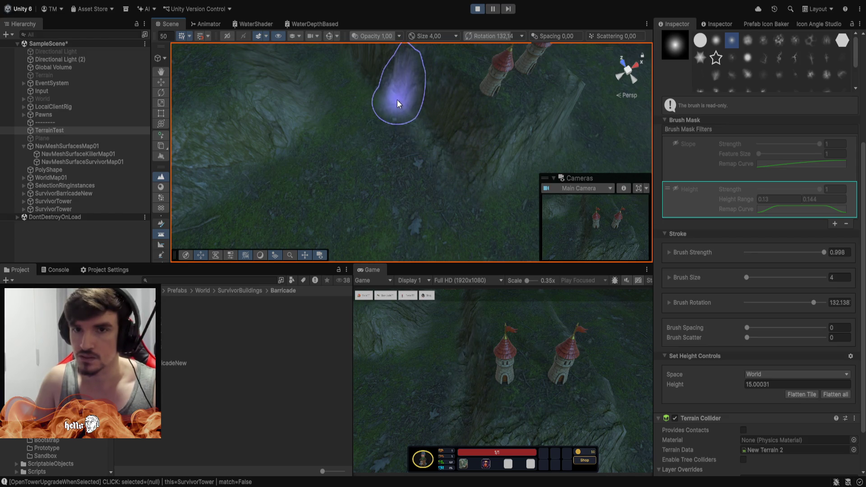
{"action": "mouse_move", "coordinate": [390, 102]}
{"action": "left_mouse_down"}
{"action": "mouse_move", "coordinate": [397, 91]}
{"action": "mouse_move", "coordinate": [345, 55]}
{"action": "mouse_move", "coordinate": [419, 115]}
{"action": "mouse_move", "coordinate": [548, 123]}
{"action": "left_mouse_up"}
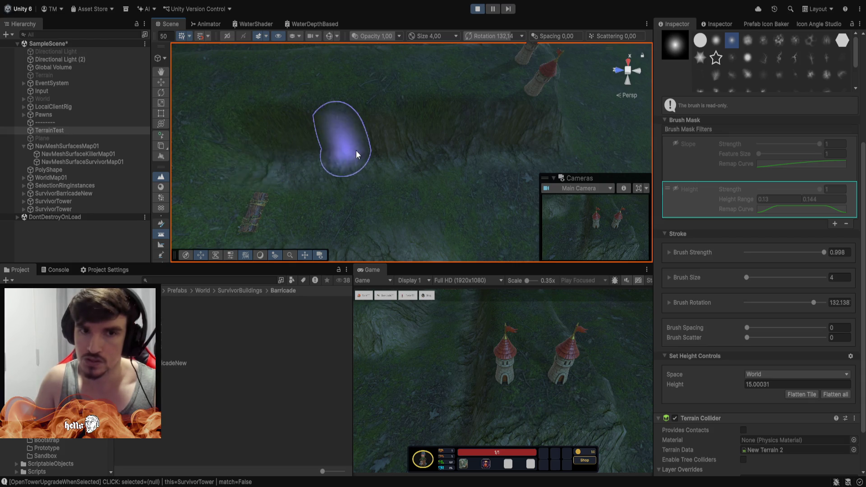
{"action": "mouse_move", "coordinate": [354, 151]}
{"action": "left_mouse_down"}
{"action": "mouse_move", "coordinate": [147, 91]}
{"action": "mouse_move", "coordinate": [139, 64]}
{"action": "mouse_move", "coordinate": [112, 65]}
{"action": "mouse_move", "coordinate": [166, 69]}
{"action": "mouse_move", "coordinate": [154, 113]}
{"action": "mouse_move", "coordinate": [247, 151]}
{"action": "left_mouse_up"}
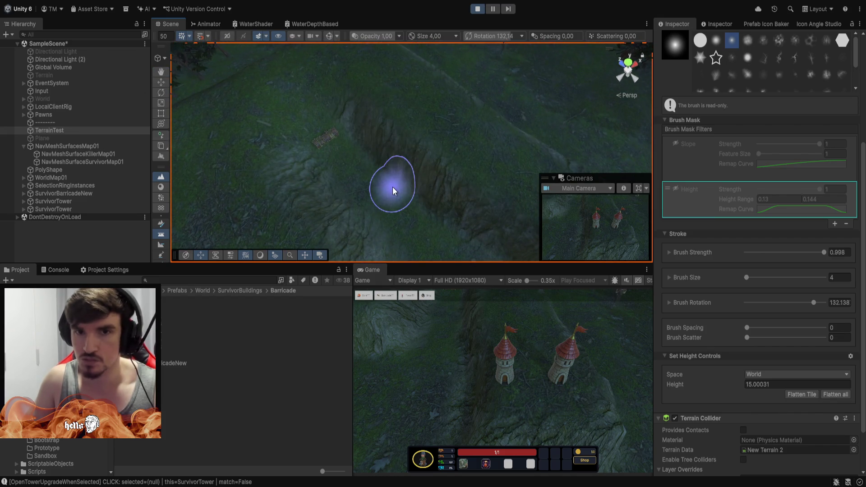
{"action": "mouse_move", "coordinate": [356, 130]}
{"action": "left_mouse_down"}
{"action": "mouse_move", "coordinate": [396, 122]}
{"action": "mouse_move", "coordinate": [499, 131]}
{"action": "mouse_move", "coordinate": [486, 121]}
{"action": "left_mouse_up"}
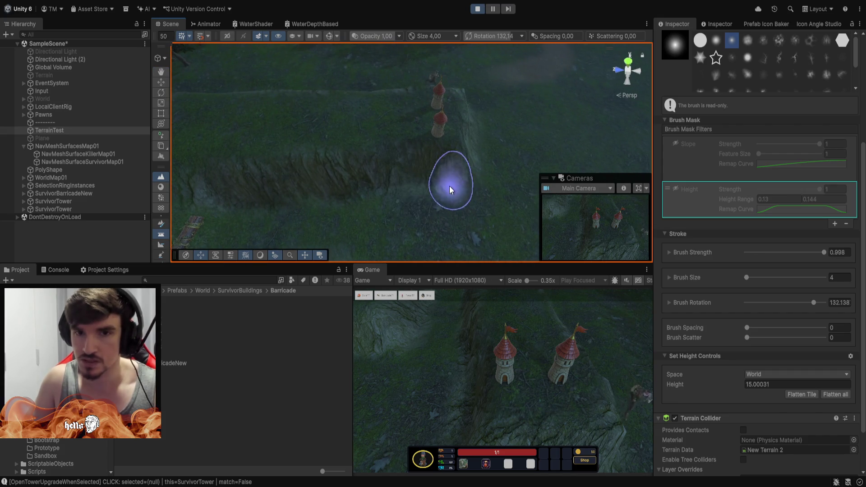
{"action": "mouse_move", "coordinate": [449, 186]}
{"action": "left_mouse_down"}
{"action": "mouse_move", "coordinate": [310, 231]}
{"action": "mouse_move", "coordinate": [190, 257]}
{"action": "mouse_move", "coordinate": [171, 248]}
{"action": "mouse_move", "coordinate": [222, 155]}
{"action": "mouse_move", "coordinate": [412, 193]}
{"action": "left_mouse_up"}
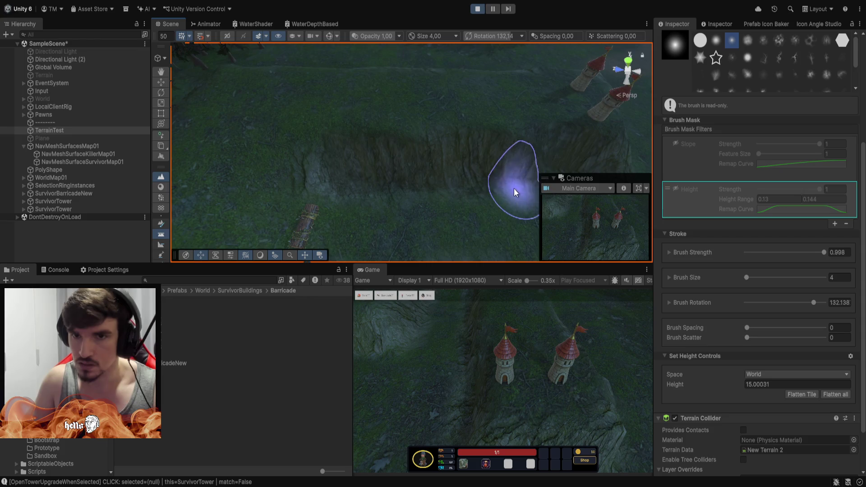
{"action": "mouse_move", "coordinate": [470, 183]}
{"action": "left_mouse_down"}
{"action": "mouse_move", "coordinate": [403, 186]}
{"action": "mouse_move", "coordinate": [373, 154]}
{"action": "mouse_move", "coordinate": [470, 183]}
{"action": "mouse_move", "coordinate": [434, 194]}
{"action": "mouse_move", "coordinate": [249, 161]}
{"action": "mouse_move", "coordinate": [264, 70]}
{"action": "left_mouse_up"}
- Fly the Scene camera forward past the character up to the barricade log
{"action": "key", "text": "w"}
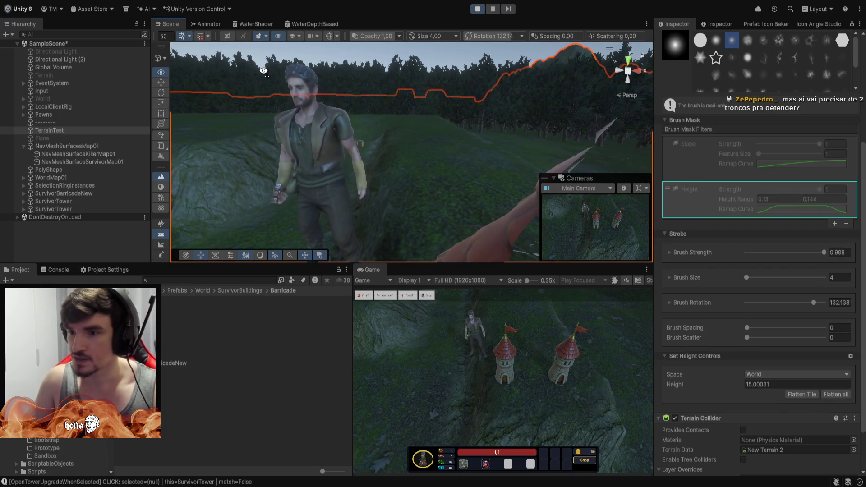
{"action": "left_click_drag", "start_coordinate": [263, 71], "coordinate": [263, 72]}
{"action": "key", "text": "w"}
{"action": "mouse_move", "coordinate": [263, 72]}
{"action": "left_mouse_down"}
{"action": "mouse_move", "coordinate": [284, 2]}
{"action": "mouse_move", "coordinate": [292, 20]}
{"action": "mouse_move", "coordinate": [274, 27]}
{"action": "mouse_move", "coordinate": [284, 34]}
{"action": "mouse_move", "coordinate": [271, 87]}
{"action": "mouse_move", "coordinate": [293, 92]}
{"action": "mouse_move", "coordinate": [305, 120]}
{"action": "mouse_move", "coordinate": [309, 86]}
{"action": "mouse_move", "coordinate": [329, 151]}
{"action": "mouse_move", "coordinate": [336, 52]}
{"action": "left_mouse_up"}
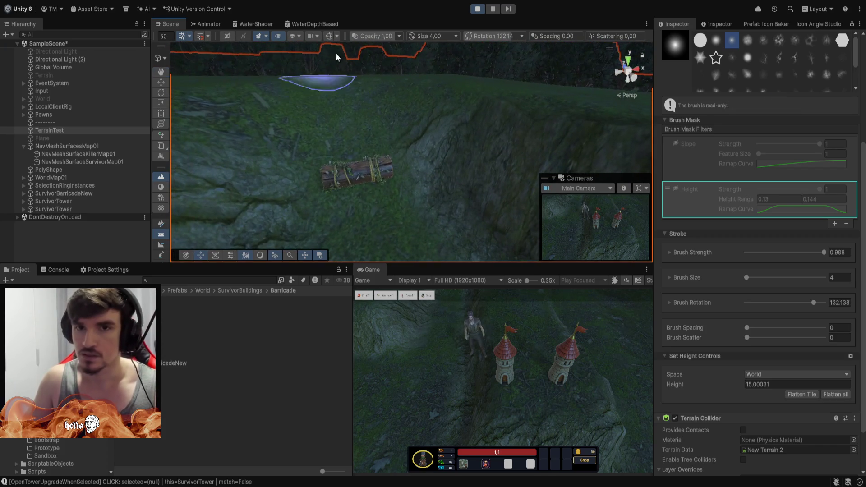
- Show the navmesh overlay, view the log from above, then switch to the Element TD screenshots
{"action": "left_click", "coordinate": [329, 39]}
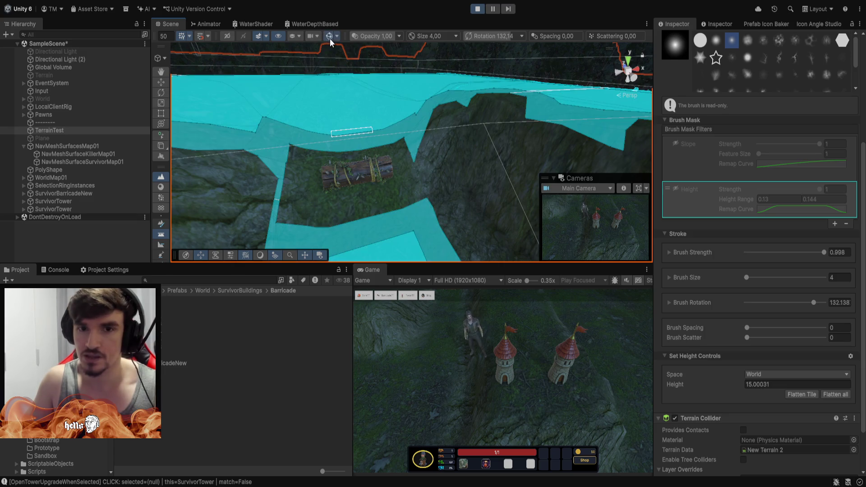
{"action": "mouse_move", "coordinate": [496, 101]}
{"action": "left_mouse_down"}
{"action": "mouse_move", "coordinate": [467, 56]}
{"action": "mouse_move", "coordinate": [458, 129]}
{"action": "mouse_move", "coordinate": [393, 171]}
{"action": "left_mouse_up"}
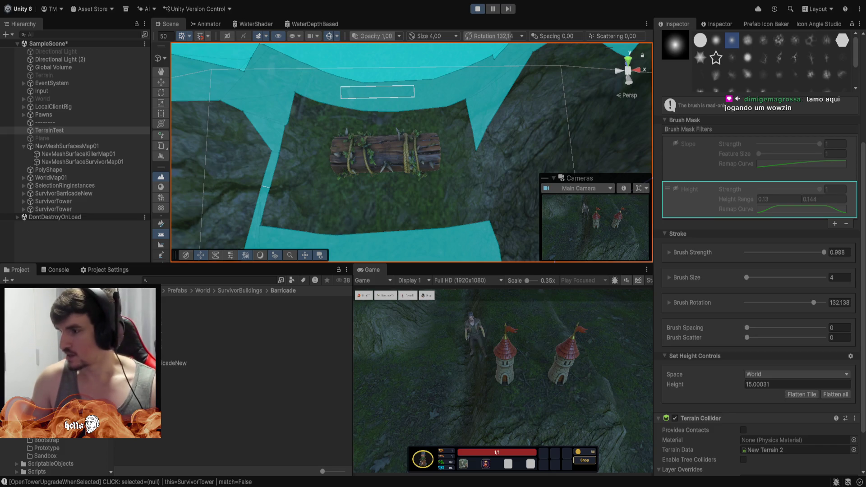
{"action": "key", "text": "alt+Tab"}
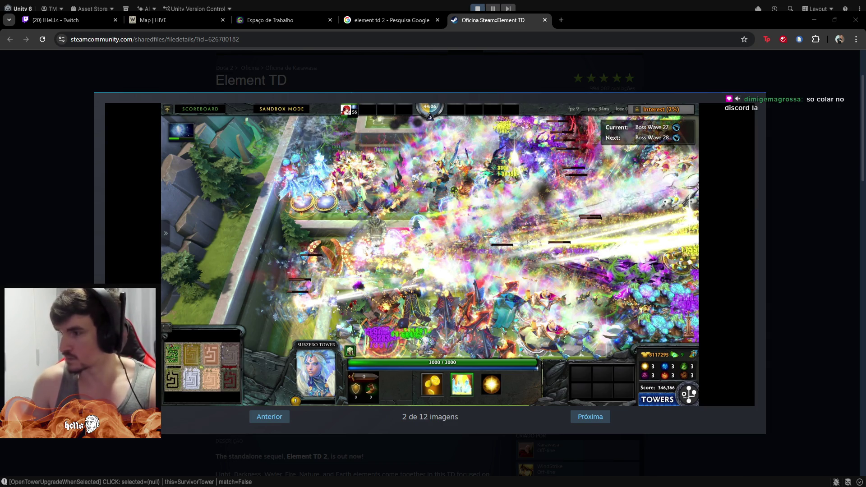
- Leave the Element TD screenshot in Chrome and go back to the Unity editor
{"action": "key", "text": "alt+Tab"}
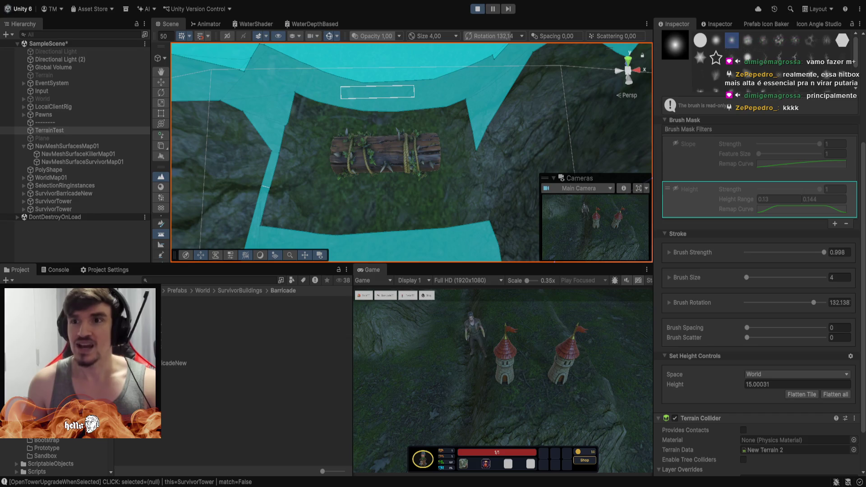
- Lower the rocky cliff edge beside the path with the Set Height brush at height 15
{"action": "mouse_move", "coordinate": [496, 135]}
{"action": "left_mouse_down"}
{"action": "mouse_move", "coordinate": [497, 126]}
{"action": "mouse_move", "coordinate": [542, 100]}
{"action": "mouse_move", "coordinate": [801, 6]}
{"action": "mouse_move", "coordinate": [605, 5]}
{"action": "mouse_move", "coordinate": [481, 18]}
{"action": "mouse_move", "coordinate": [472, 39]}
{"action": "mouse_move", "coordinate": [515, 73]}
{"action": "mouse_move", "coordinate": [672, 148]}
{"action": "mouse_move", "coordinate": [677, 140]}
{"action": "left_mouse_up"}
{"action": "scroll", "coordinate": [473, 45], "scroll_direction": "up", "scroll_amount": 6}
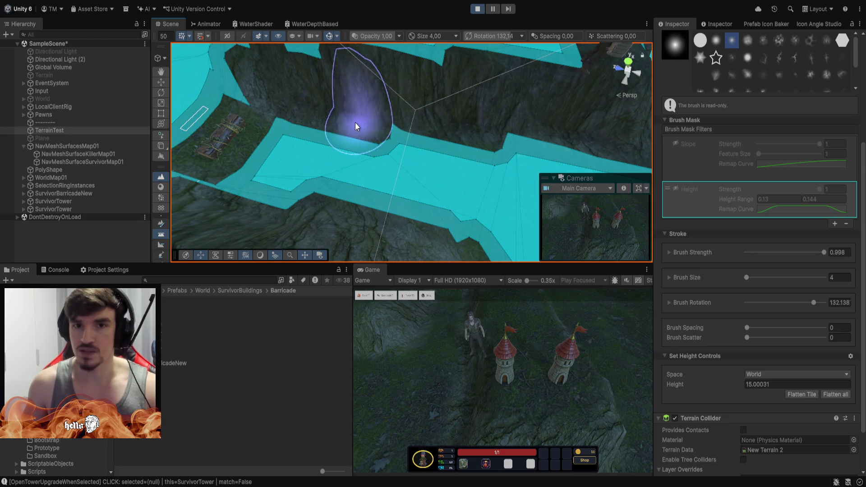
{"action": "mouse_move", "coordinate": [288, 110]}
{"action": "left_mouse_down"}
{"action": "mouse_move", "coordinate": [257, 102]}
{"action": "mouse_move", "coordinate": [309, 76]}
{"action": "mouse_move", "coordinate": [245, 76]}
{"action": "left_mouse_up"}
{"action": "left_click_drag", "start_coordinate": [467, 183], "coordinate": [366, 87]}
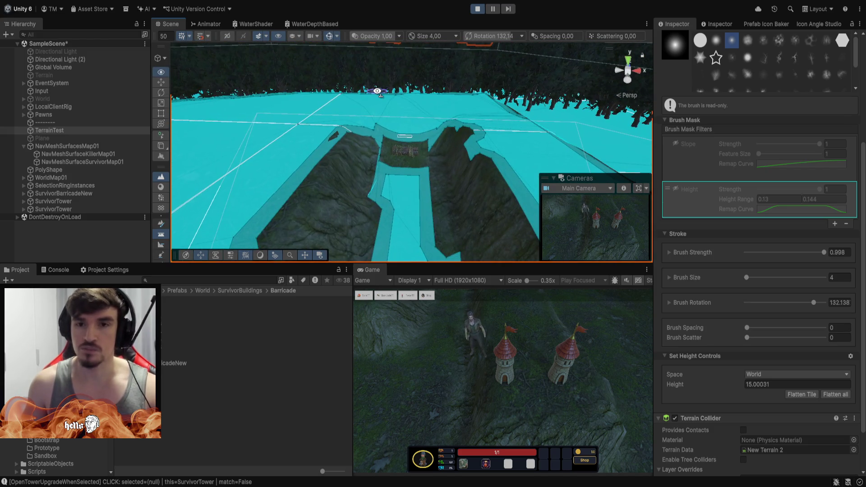
- Stop play mode and clear the baked navmesh from the killer and survivor surfaces
{"action": "left_click", "coordinate": [481, 9]}
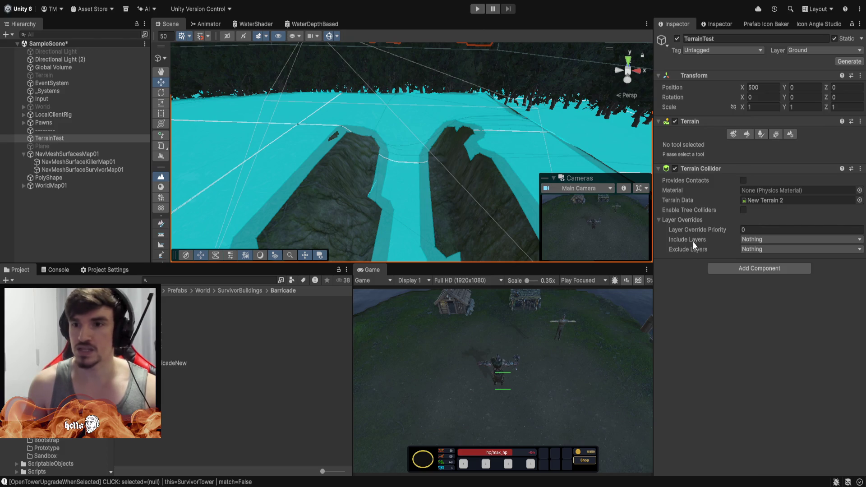
{"action": "left_click", "coordinate": [74, 161]}
{"action": "left_click", "coordinate": [81, 170], "text": "ctrl"}
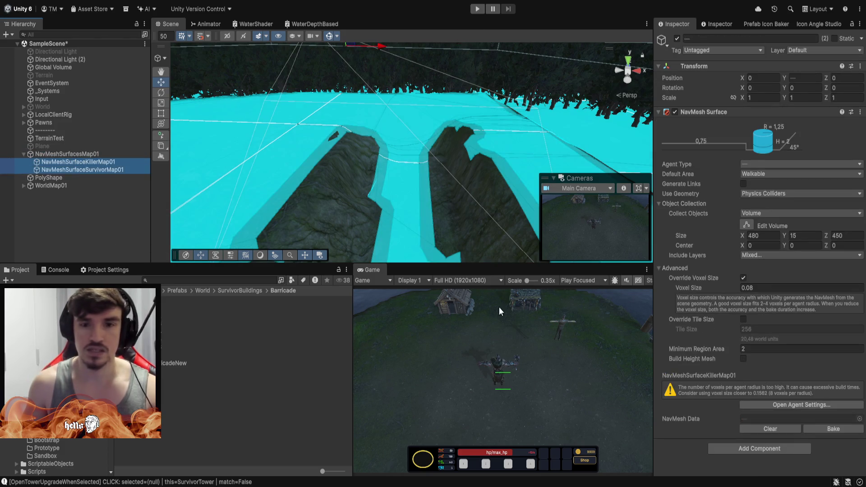
{"action": "left_click", "coordinate": [761, 428]}
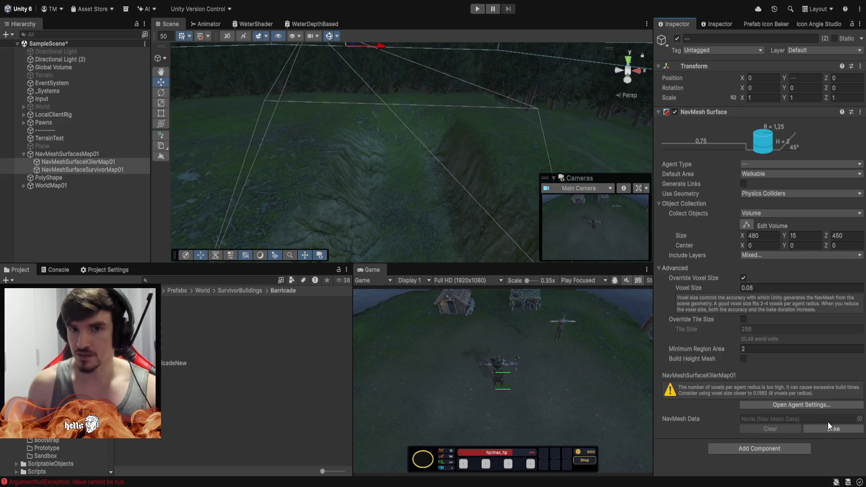
- Look over the trench area and select the NavMeshSurfacesMap01 parent object
{"action": "mouse_move", "coordinate": [492, 144]}
{"action": "left_mouse_down"}
{"action": "mouse_move", "coordinate": [496, 113]}
{"action": "mouse_move", "coordinate": [567, 223]}
{"action": "mouse_move", "coordinate": [559, 229]}
{"action": "left_mouse_up"}
{"action": "mouse_move", "coordinate": [467, 167]}
{"action": "left_mouse_down"}
{"action": "mouse_move", "coordinate": [464, 183]}
{"action": "mouse_move", "coordinate": [474, 150]}
{"action": "mouse_move", "coordinate": [491, 134]}
{"action": "left_mouse_up"}
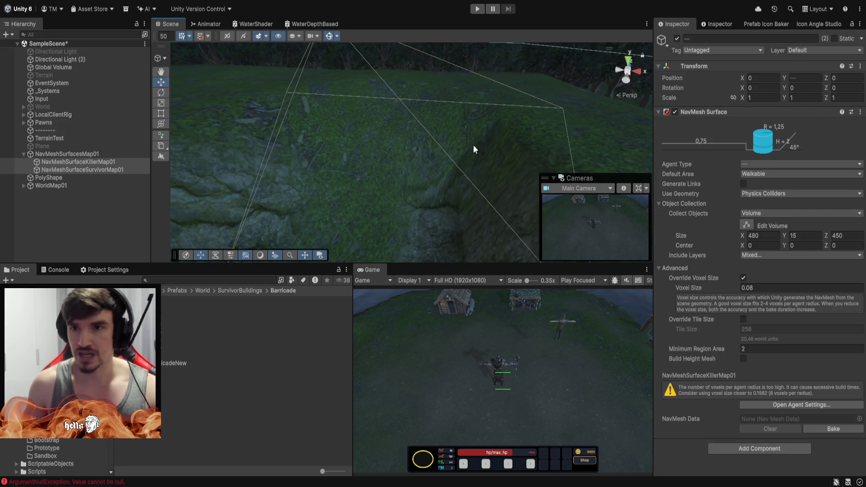
{"action": "left_click", "coordinate": [74, 155]}
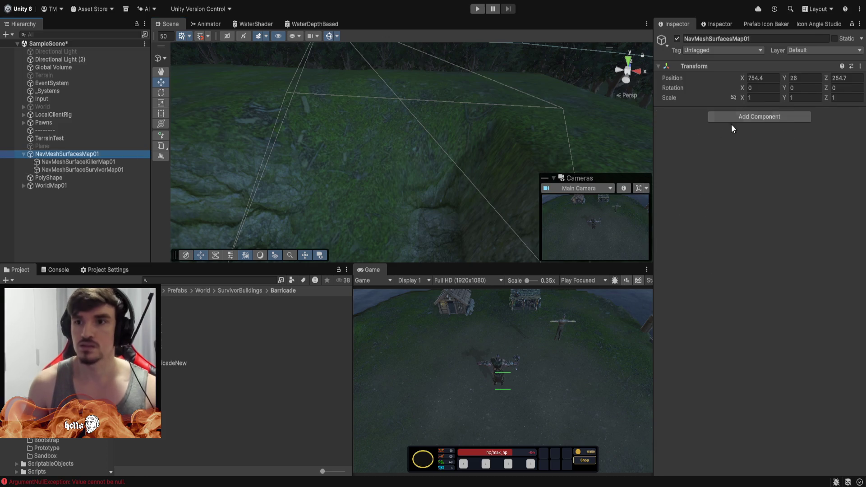
- On TerrainTest, switch to Smooth Height with the soft round brush at size 8
{"action": "left_click", "coordinate": [50, 138]}
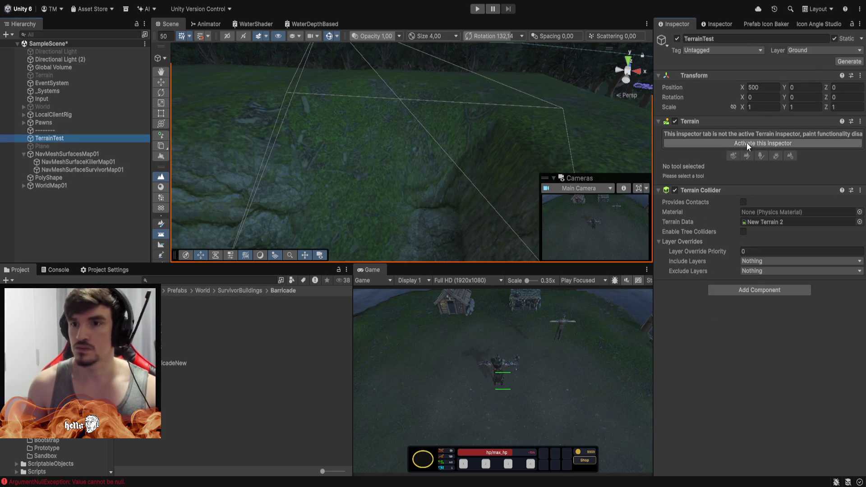
{"action": "left_click", "coordinate": [747, 144]}
{"action": "left_click", "coordinate": [689, 146]}
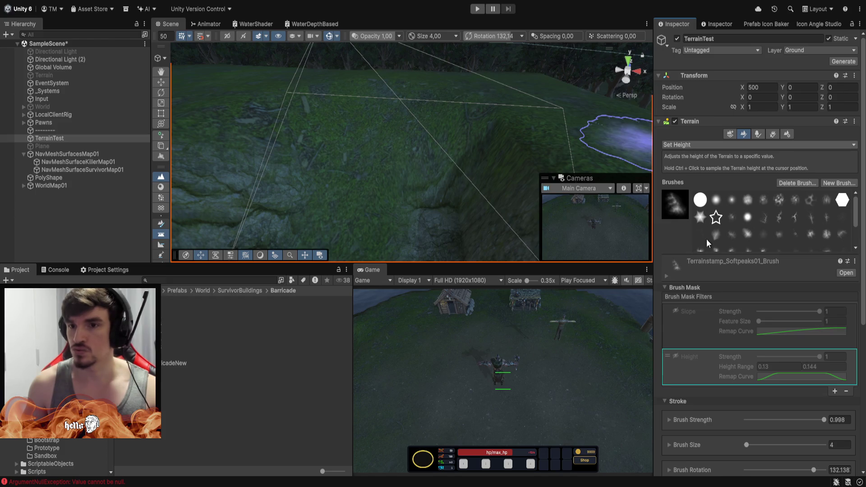
{"action": "left_click", "coordinate": [707, 244]}
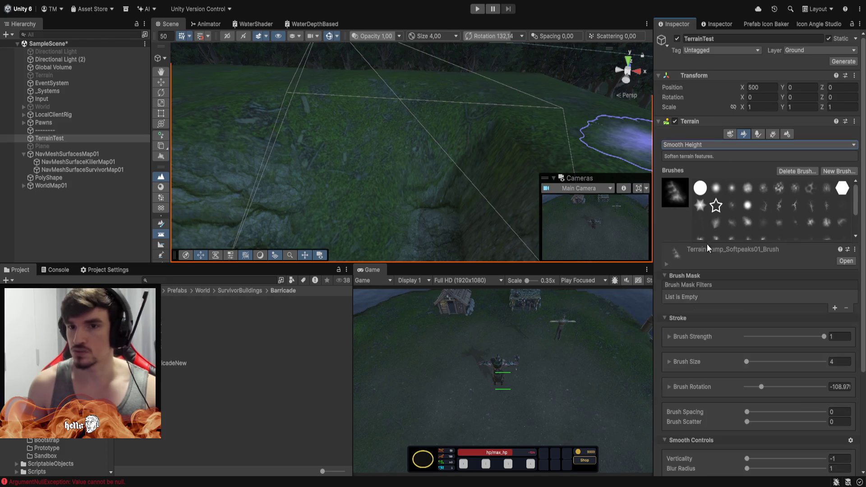
{"action": "left_click", "coordinate": [731, 187]}
{"action": "left_click", "coordinate": [840, 354]}
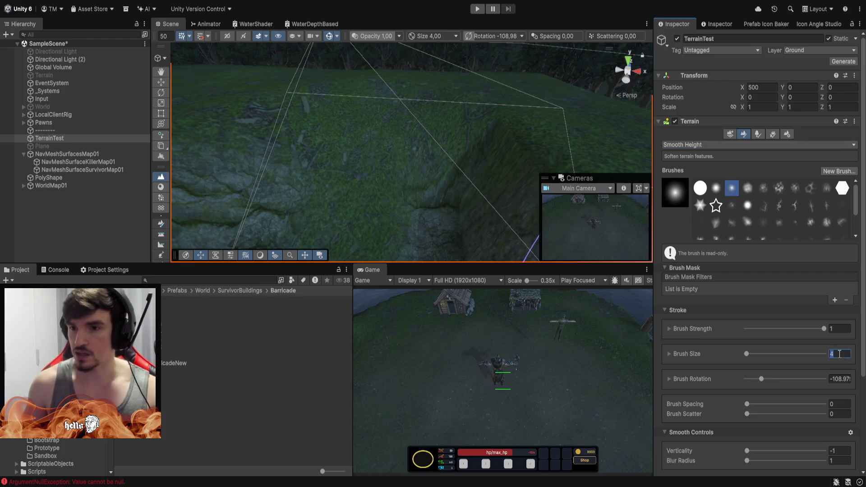
{"action": "type", "text": "8"}
{"action": "key", "text": "Return"}
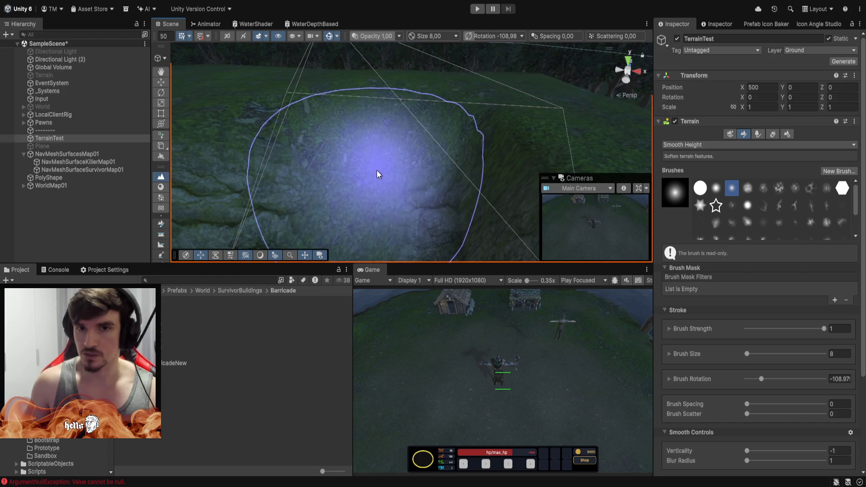
- Smooth the trench slope, then orbit the view toward the river area
{"action": "mouse_move", "coordinate": [384, 177]}
{"action": "left_mouse_down"}
{"action": "mouse_move", "coordinate": [397, 143]}
{"action": "mouse_move", "coordinate": [383, 138]}
{"action": "mouse_move", "coordinate": [377, 199]}
{"action": "mouse_move", "coordinate": [381, 147]}
{"action": "mouse_move", "coordinate": [408, 139]}
{"action": "mouse_move", "coordinate": [425, 183]}
{"action": "mouse_move", "coordinate": [775, 130]}
{"action": "mouse_move", "coordinate": [821, 189]}
{"action": "mouse_move", "coordinate": [847, 205]}
{"action": "mouse_move", "coordinate": [846, 169]}
{"action": "mouse_move", "coordinate": [812, 149]}
{"action": "mouse_move", "coordinate": [804, 132]}
{"action": "mouse_move", "coordinate": [376, 173]}
{"action": "mouse_move", "coordinate": [360, 205]}
{"action": "mouse_move", "coordinate": [324, 214]}
{"action": "mouse_move", "coordinate": [401, 178]}
{"action": "mouse_move", "coordinate": [362, 199]}
{"action": "mouse_move", "coordinate": [386, 180]}
{"action": "mouse_move", "coordinate": [398, 146]}
{"action": "mouse_move", "coordinate": [412, 153]}
{"action": "left_mouse_up"}
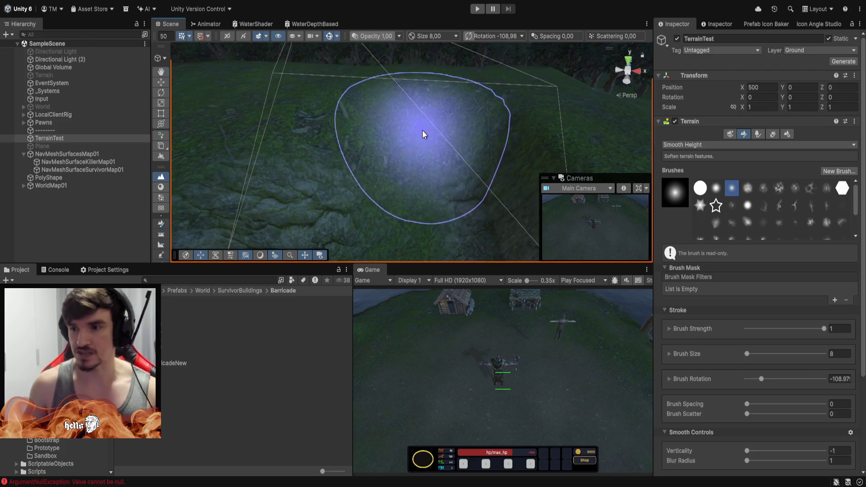
{"action": "scroll", "coordinate": [451, 176], "scroll_direction": "down", "scroll_amount": 5}
{"action": "mouse_move", "coordinate": [447, 174]}
{"action": "left_mouse_down"}
{"action": "mouse_move", "coordinate": [464, 186]}
{"action": "mouse_move", "coordinate": [326, 157]}
{"action": "mouse_move", "coordinate": [481, 110]}
{"action": "mouse_move", "coordinate": [407, 135]}
{"action": "mouse_move", "coordinate": [286, 110]}
{"action": "mouse_move", "coordinate": [242, 145]}
{"action": "mouse_move", "coordinate": [426, 174]}
{"action": "mouse_move", "coordinate": [458, 239]}
{"action": "mouse_move", "coordinate": [429, 158]}
{"action": "mouse_move", "coordinate": [424, 110]}
{"action": "mouse_move", "coordinate": [398, 193]}
{"action": "mouse_move", "coordinate": [367, 108]}
{"action": "mouse_move", "coordinate": [364, 185]}
{"action": "mouse_move", "coordinate": [465, 116]}
{"action": "mouse_move", "coordinate": [374, 116]}
{"action": "mouse_move", "coordinate": [414, 56]}
{"action": "mouse_move", "coordinate": [376, 45]}
{"action": "mouse_move", "coordinate": [303, 78]}
{"action": "mouse_move", "coordinate": [517, 115]}
{"action": "mouse_move", "coordinate": [674, 99]}
{"action": "mouse_move", "coordinate": [606, 72]}
{"action": "mouse_move", "coordinate": [648, 1]}
{"action": "mouse_move", "coordinate": [397, 190]}
{"action": "mouse_move", "coordinate": [422, 79]}
{"action": "mouse_move", "coordinate": [429, 180]}
{"action": "mouse_move", "coordinate": [412, 163]}
{"action": "mouse_move", "coordinate": [429, 166]}
{"action": "mouse_move", "coordinate": [445, 116]}
{"action": "mouse_move", "coordinate": [425, 130]}
{"action": "mouse_move", "coordinate": [424, 113]}
{"action": "left_mouse_up"}
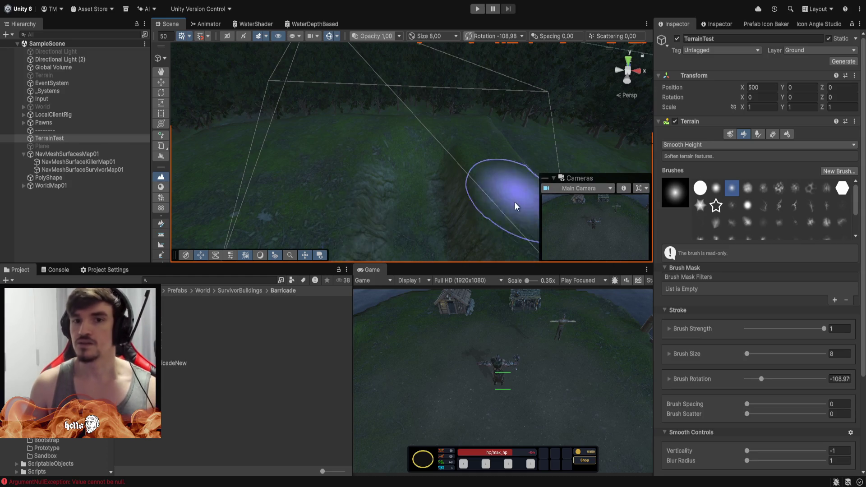
- Bake the navmesh for both killer and survivor surfaces, inspect the slopes, then enter play mode
{"action": "left_click", "coordinate": [81, 162]}
{"action": "left_click", "coordinate": [86, 170], "text": "shift"}
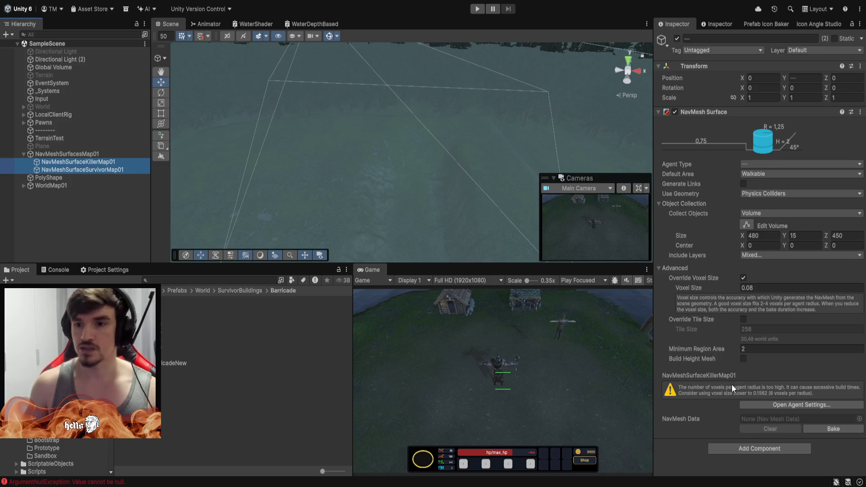
{"action": "left_click", "coordinate": [827, 427]}
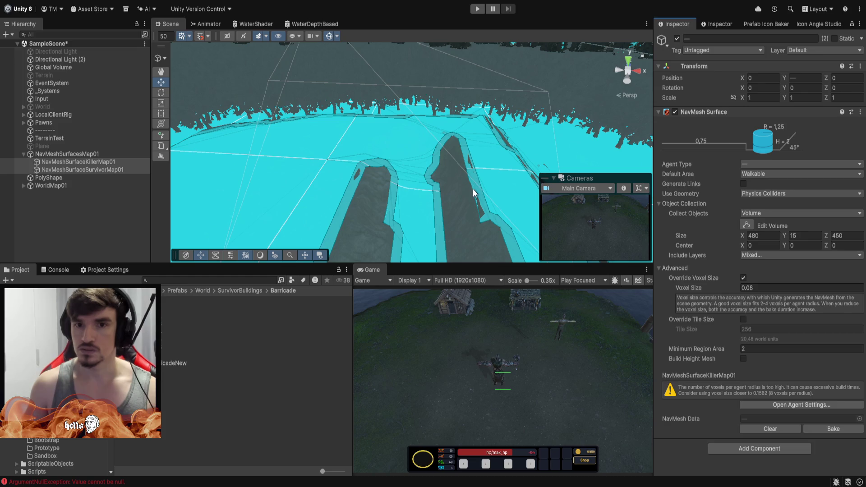
{"action": "mouse_move", "coordinate": [407, 164]}
{"action": "left_mouse_down"}
{"action": "mouse_move", "coordinate": [421, 170]}
{"action": "mouse_move", "coordinate": [407, 180]}
{"action": "mouse_move", "coordinate": [378, 144]}
{"action": "left_mouse_up"}
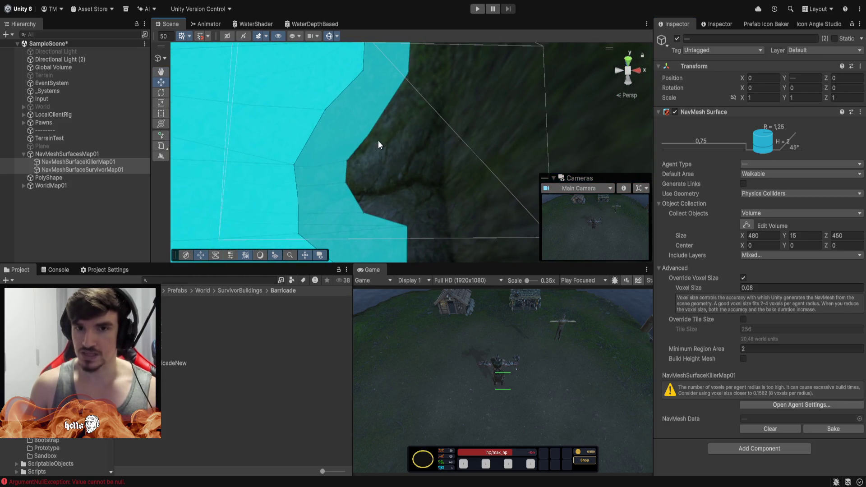
{"action": "mouse_move", "coordinate": [367, 191]}
{"action": "left_mouse_down"}
{"action": "mouse_move", "coordinate": [367, 166]}
{"action": "mouse_move", "coordinate": [406, 113]}
{"action": "left_mouse_up"}
{"action": "left_click", "coordinate": [474, 12]}
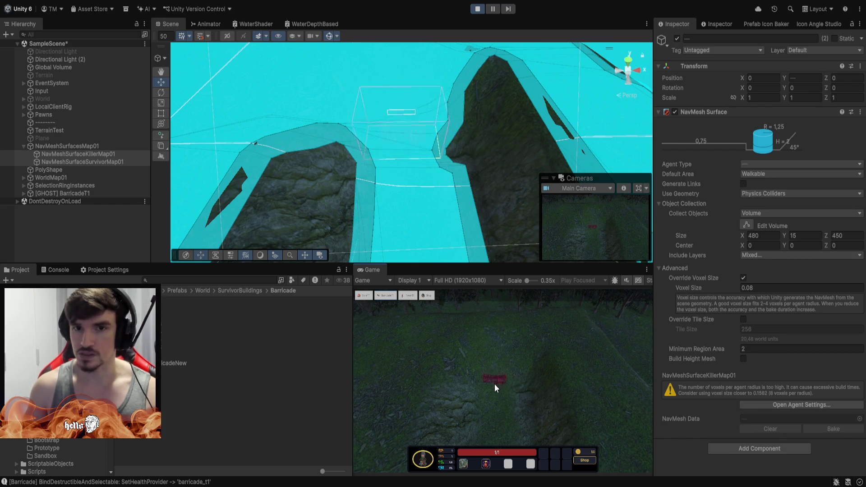
{"action": "left_click", "coordinate": [494, 392]}
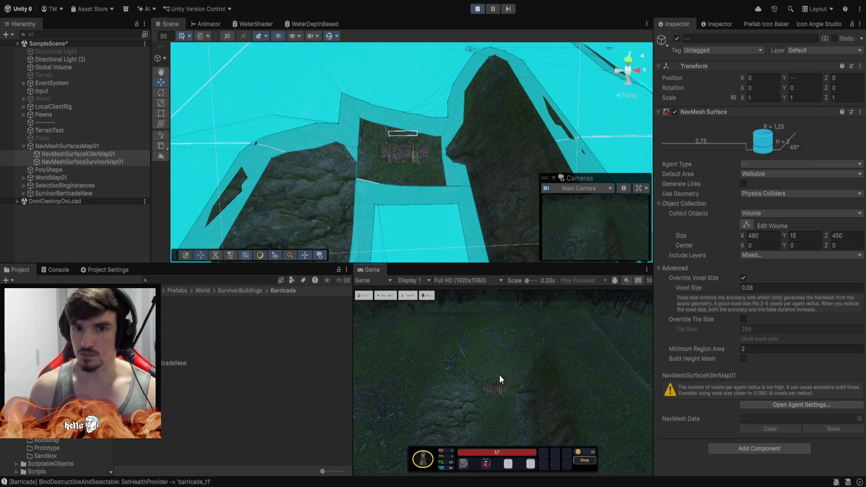
{"action": "scroll", "coordinate": [455, 168], "scroll_direction": "up", "scroll_amount": 8}
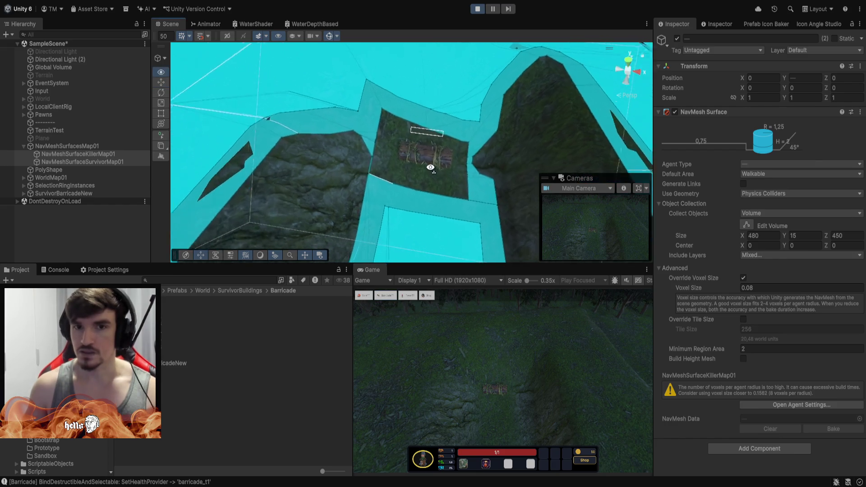
{"action": "scroll", "coordinate": [442, 169], "scroll_direction": "up", "scroll_amount": 5}
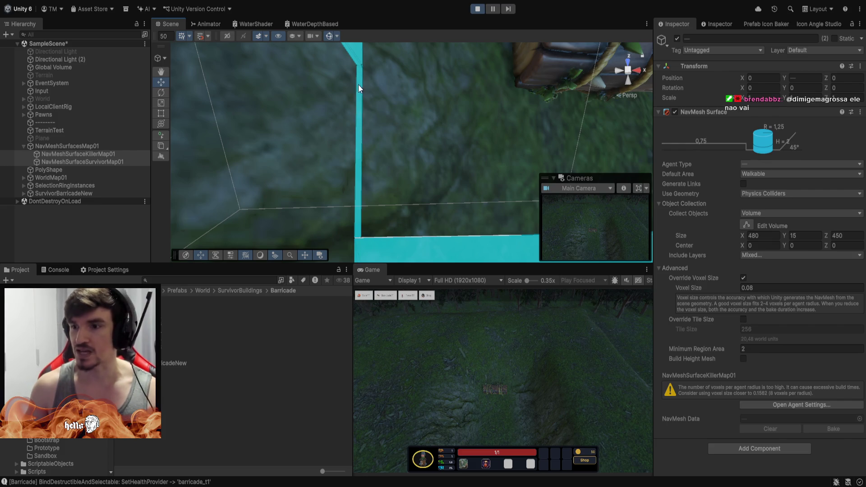
{"action": "scroll", "coordinate": [488, 217], "scroll_direction": "down", "scroll_amount": 6}
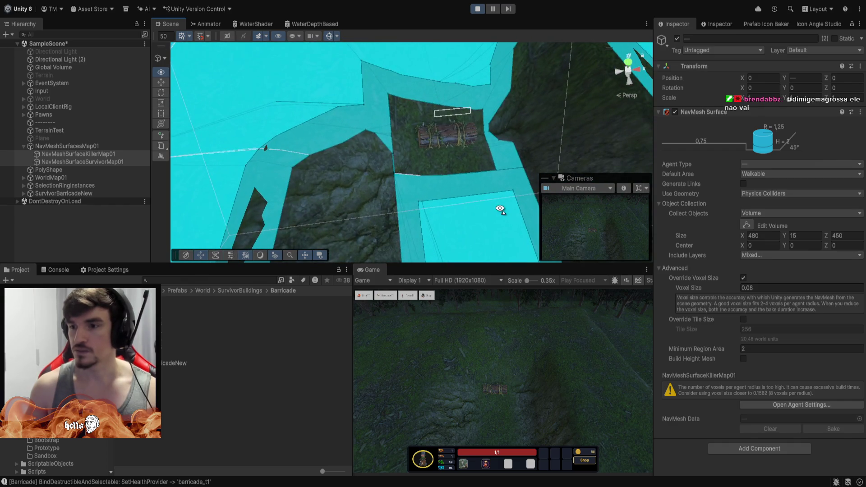
{"action": "scroll", "coordinate": [500, 209], "scroll_direction": "up", "scroll_amount": 8}
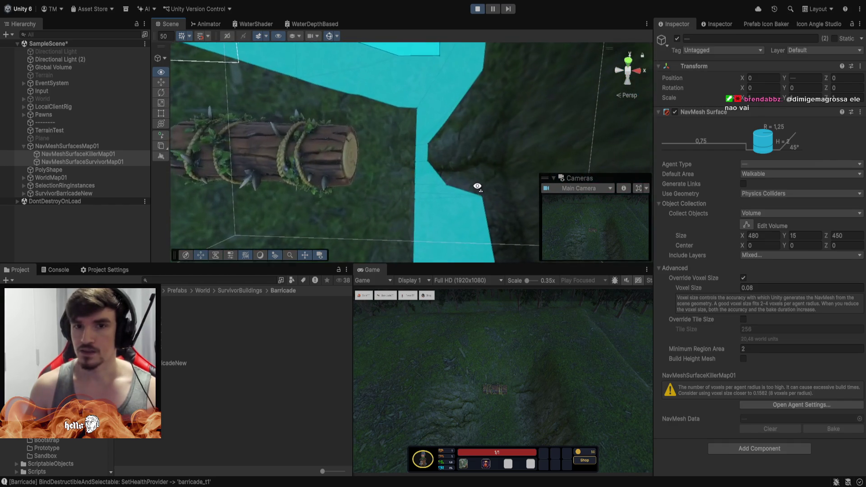
{"action": "left_click_drag", "start_coordinate": [478, 186], "coordinate": [477, 175]}
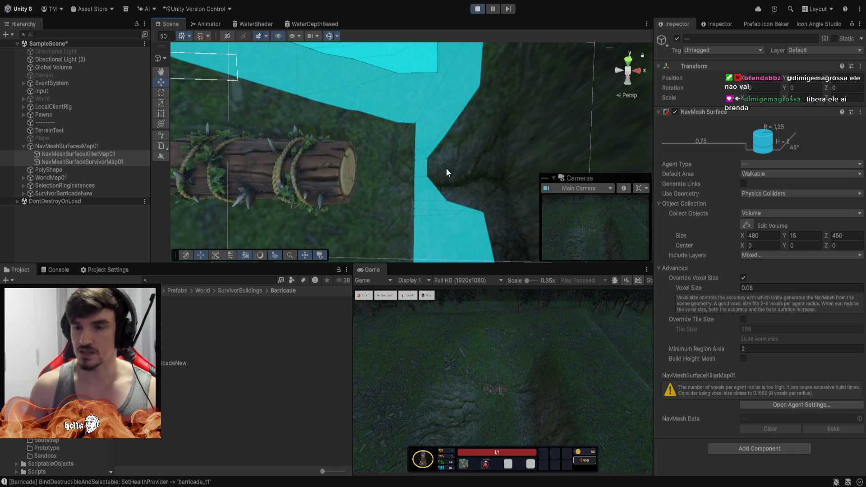
{"action": "mouse_move", "coordinate": [461, 185]}
{"action": "left_mouse_down"}
{"action": "mouse_move", "coordinate": [451, 137]}
{"action": "mouse_move", "coordinate": [470, 139]}
{"action": "mouse_move", "coordinate": [466, 180]}
{"action": "mouse_move", "coordinate": [401, 180]}
{"action": "mouse_move", "coordinate": [364, 120]}
{"action": "mouse_move", "coordinate": [441, 128]}
{"action": "mouse_move", "coordinate": [445, 90]}
{"action": "mouse_move", "coordinate": [450, 126]}
{"action": "mouse_move", "coordinate": [359, 89]}
{"action": "mouse_move", "coordinate": [509, 199]}
{"action": "mouse_move", "coordinate": [482, 122]}
{"action": "mouse_move", "coordinate": [433, 83]}
{"action": "mouse_move", "coordinate": [426, 110]}
{"action": "mouse_move", "coordinate": [441, 103]}
{"action": "mouse_move", "coordinate": [441, 201]}
{"action": "left_mouse_up"}
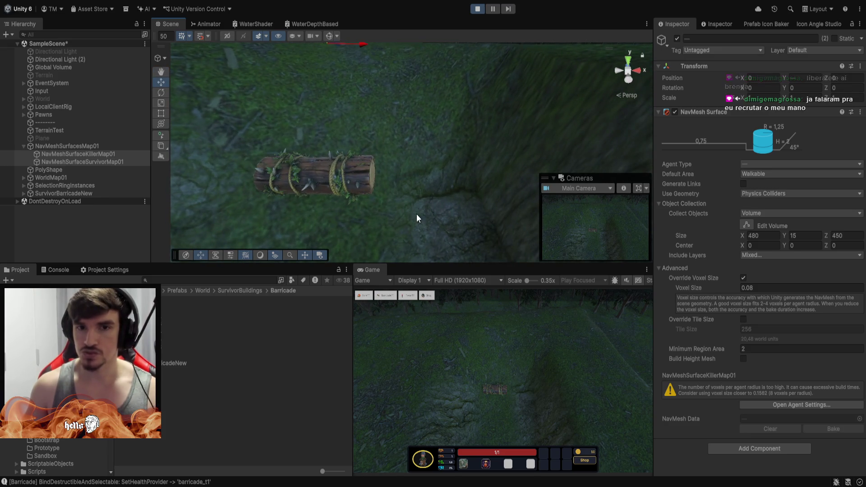
{"action": "mouse_move", "coordinate": [254, 99]}
{"action": "left_mouse_down"}
{"action": "mouse_move", "coordinate": [339, 120]}
{"action": "mouse_move", "coordinate": [332, 203]}
{"action": "left_mouse_up"}
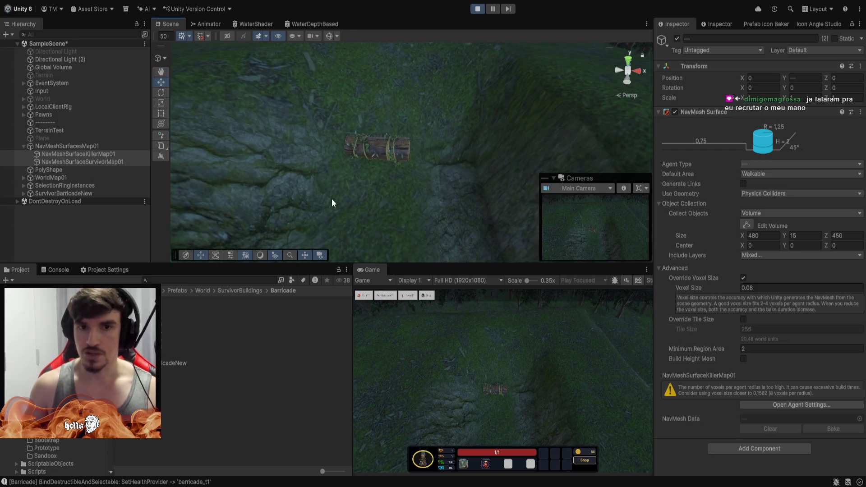
- Select TerrainTest and choose Smooth Height with a soft round brush
{"action": "left_click", "coordinate": [47, 131]}
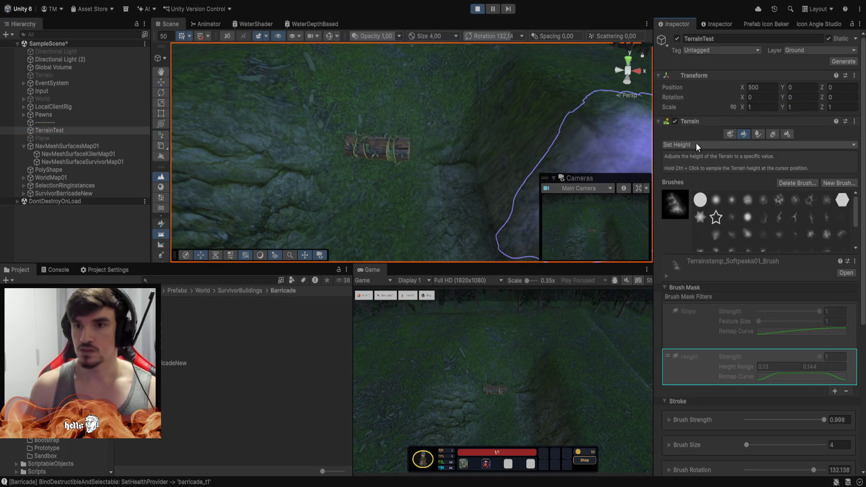
{"action": "key", "text": "F3"}
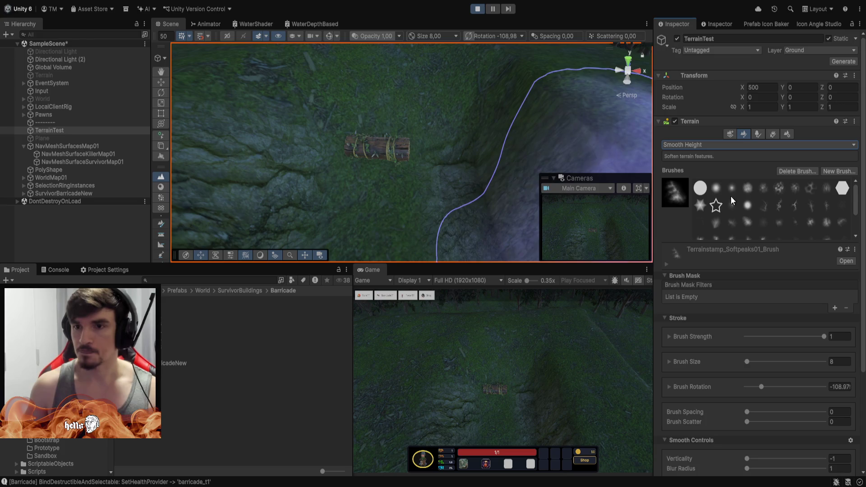
{"action": "left_click", "coordinate": [732, 189]}
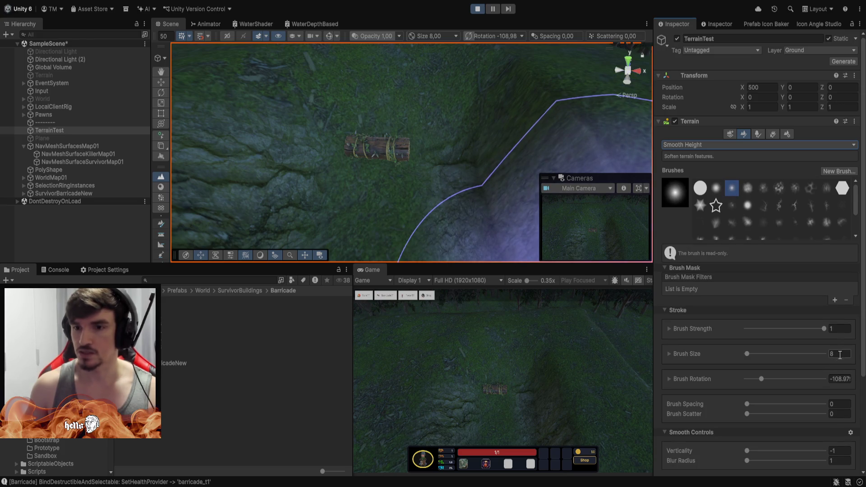
{"action": "scroll", "coordinate": [421, 160], "scroll_direction": "down", "scroll_amount": 3}
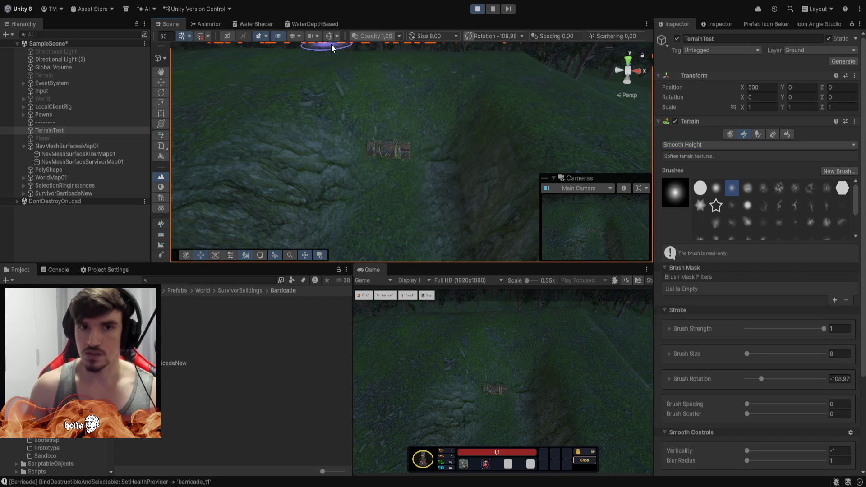
- Show the NavMesh overlay, smooth the ground around the log barricade, then return to Set Height
{"action": "left_click", "coordinate": [332, 37]}
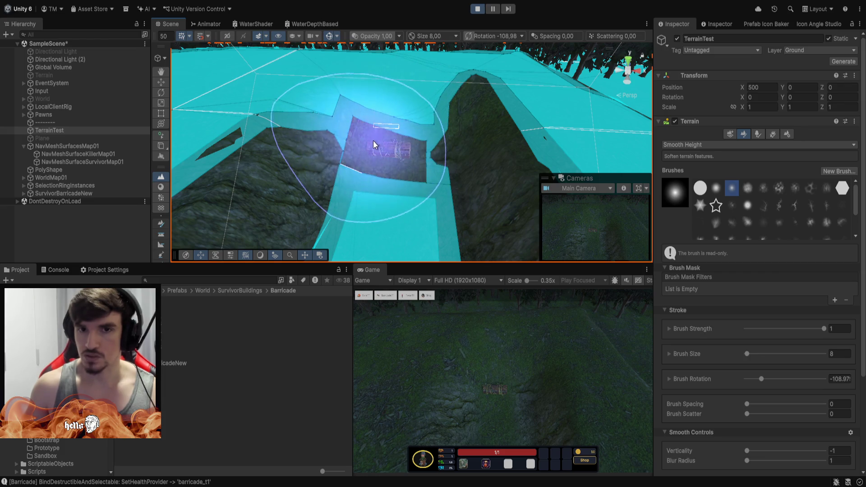
{"action": "mouse_move", "coordinate": [367, 137]}
{"action": "left_mouse_down"}
{"action": "mouse_move", "coordinate": [393, 87]}
{"action": "mouse_move", "coordinate": [395, 109]}
{"action": "left_mouse_up"}
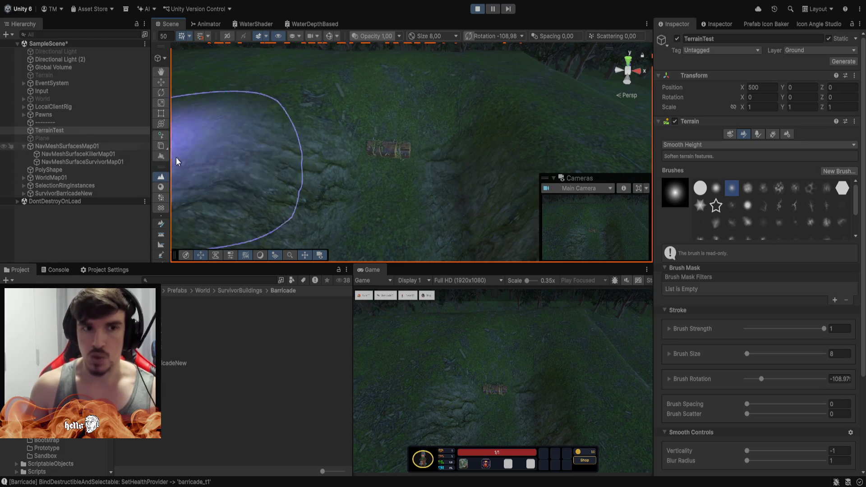
{"action": "left_click", "coordinate": [51, 134]}
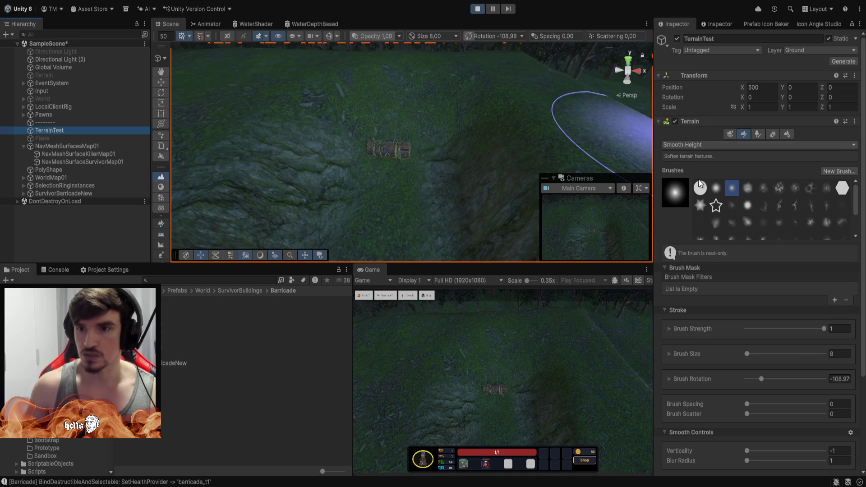
{"action": "key", "text": "F3"}
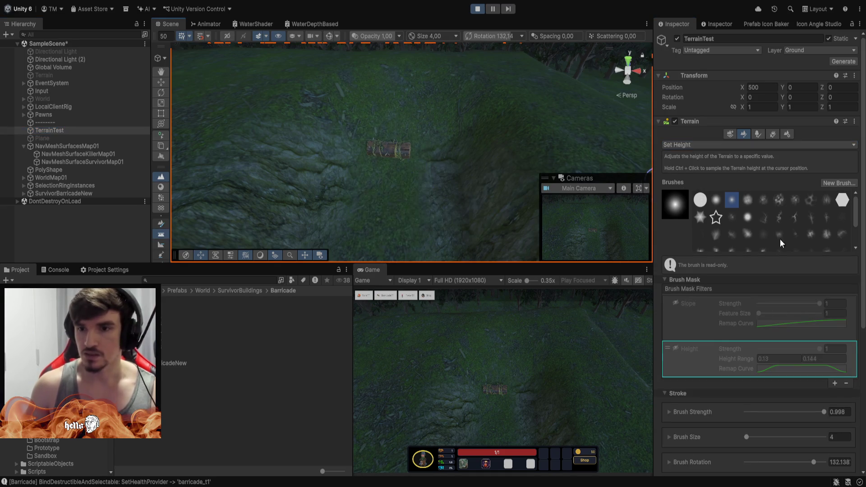
- Set the Set Height target to 15 and orbit low over the flattened slope by the barricade
{"action": "scroll", "coordinate": [740, 211], "scroll_direction": "down", "scroll_amount": 5}
{"action": "left_click", "coordinate": [766, 385]}
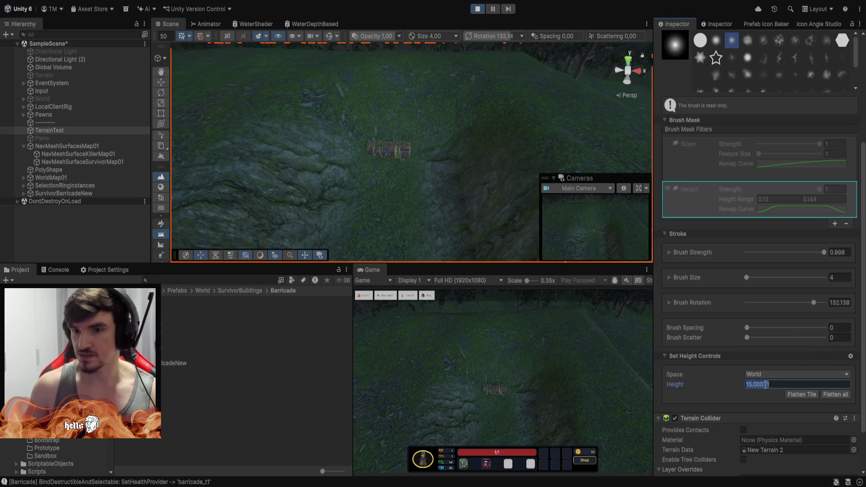
{"action": "key", "text": "Return"}
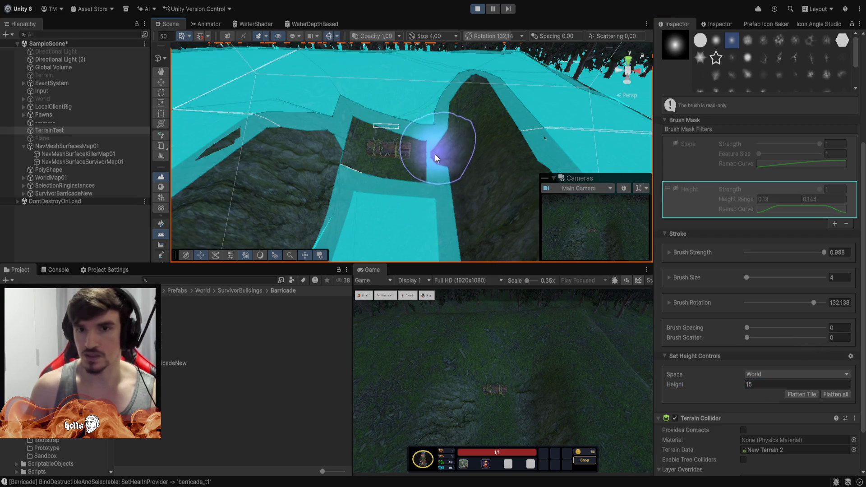
{"action": "scroll", "coordinate": [440, 159], "scroll_direction": "up", "scroll_amount": 10}
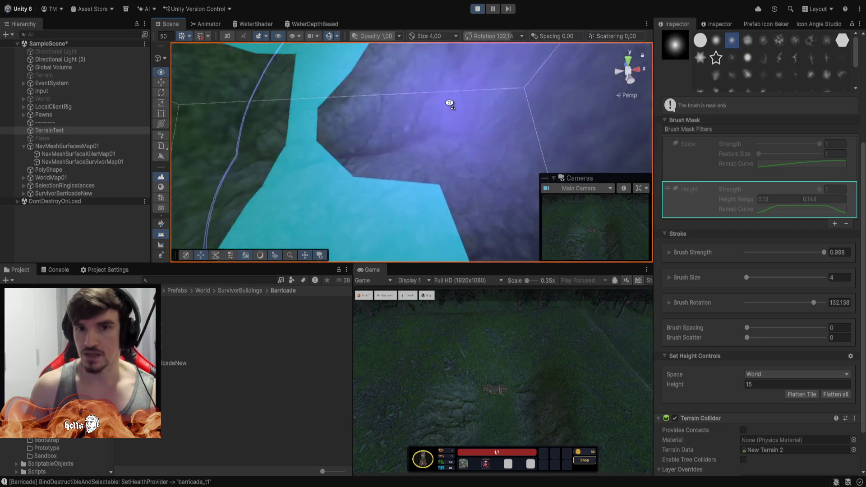
{"action": "mouse_move", "coordinate": [449, 103]}
{"action": "left_mouse_down"}
{"action": "mouse_move", "coordinate": [408, 56]}
{"action": "mouse_move", "coordinate": [374, 66]}
{"action": "mouse_move", "coordinate": [168, 33]}
{"action": "mouse_move", "coordinate": [377, 64]}
{"action": "mouse_move", "coordinate": [543, 25]}
{"action": "mouse_move", "coordinate": [507, 28]}
{"action": "mouse_move", "coordinate": [468, 175]}
{"action": "mouse_move", "coordinate": [468, 217]}
{"action": "mouse_move", "coordinate": [429, 81]}
{"action": "mouse_move", "coordinate": [412, 77]}
{"action": "mouse_move", "coordinate": [454, 145]}
{"action": "mouse_move", "coordinate": [478, 120]}
{"action": "mouse_move", "coordinate": [225, 116]}
{"action": "mouse_move", "coordinate": [235, 122]}
{"action": "left_mouse_up"}
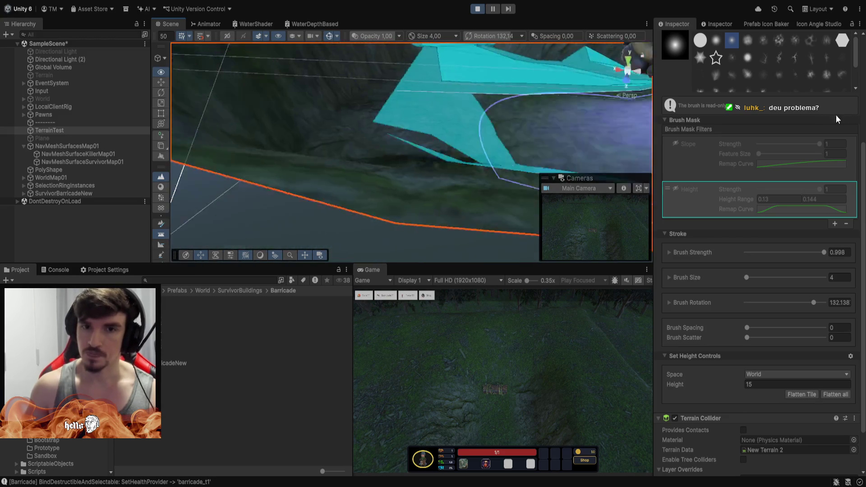
{"action": "mouse_move", "coordinate": [835, 114]}
{"action": "left_mouse_down"}
{"action": "mouse_move", "coordinate": [758, 112]}
{"action": "mouse_move", "coordinate": [837, 107]}
{"action": "mouse_move", "coordinate": [122, 94]}
{"action": "mouse_move", "coordinate": [416, 124]}
{"action": "mouse_move", "coordinate": [479, 141]}
{"action": "left_mouse_up"}
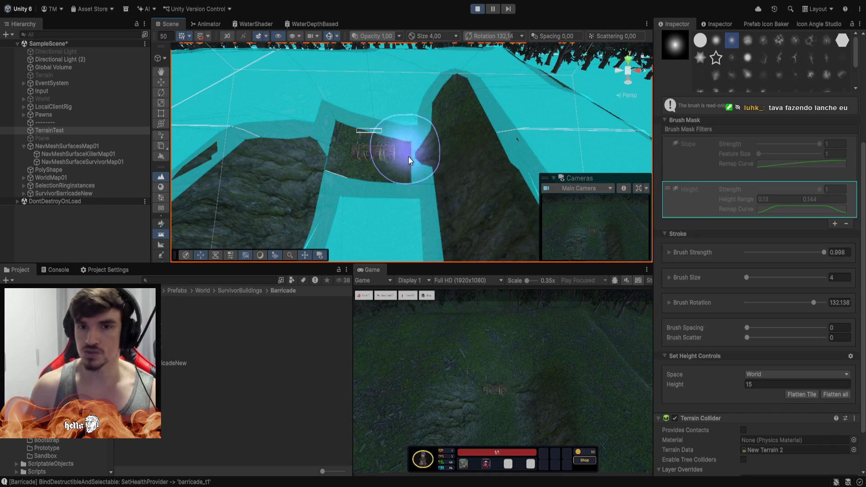
{"action": "scroll", "coordinate": [683, 399], "scroll_direction": "down", "scroll_amount": 3}
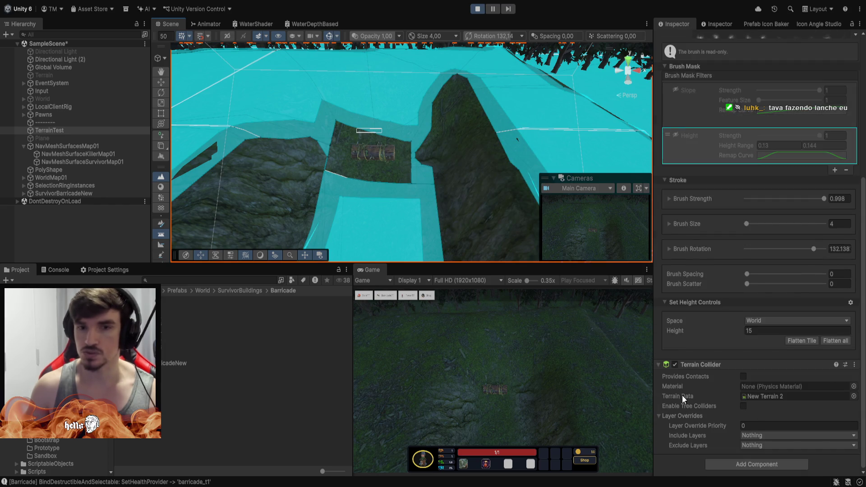
- With both killer and survivor surfaces selected, stop the game, then clear and rebake their navmeshes
{"action": "left_click", "coordinate": [54, 154]}
{"action": "left_click", "coordinate": [69, 161], "text": "shift"}
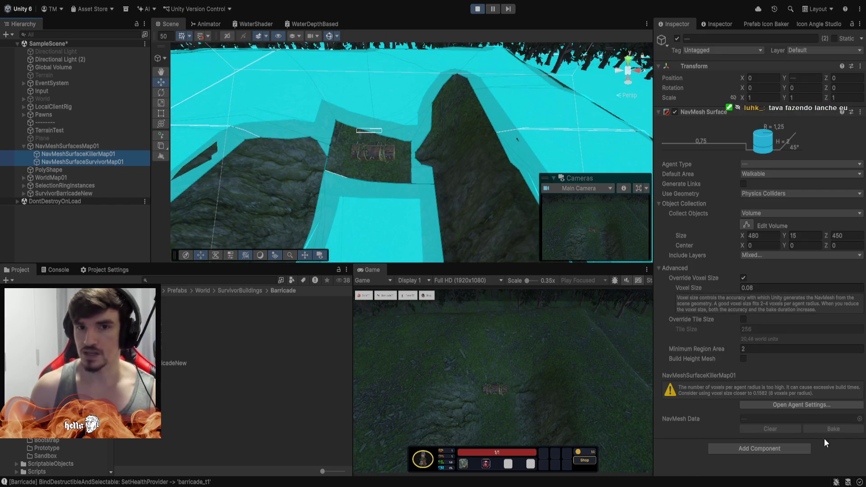
{"action": "left_click", "coordinate": [472, 10]}
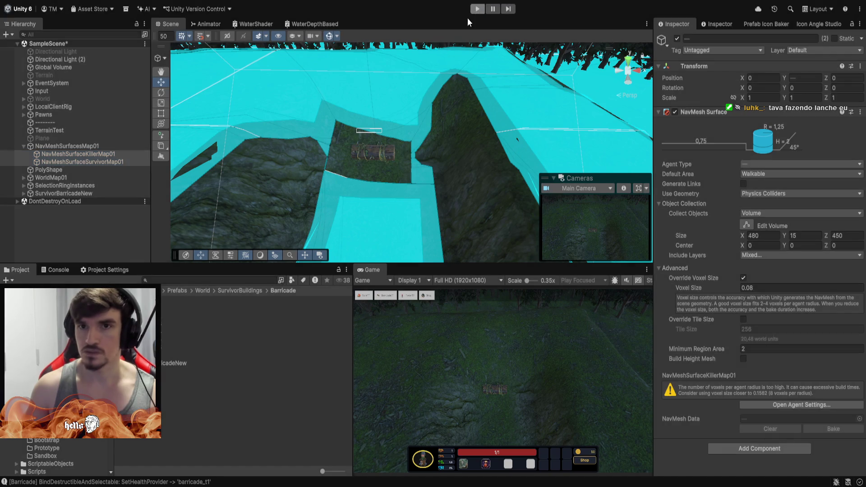
{"action": "left_click", "coordinate": [780, 430]}
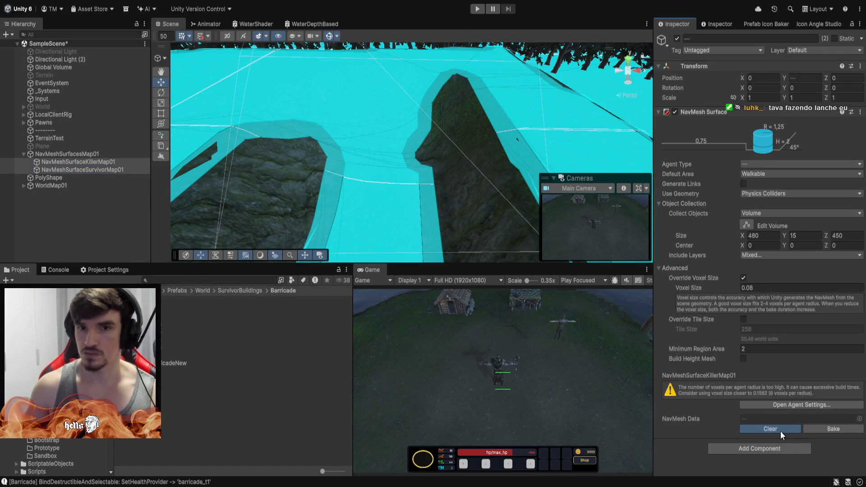
{"action": "left_click", "coordinate": [824, 432]}
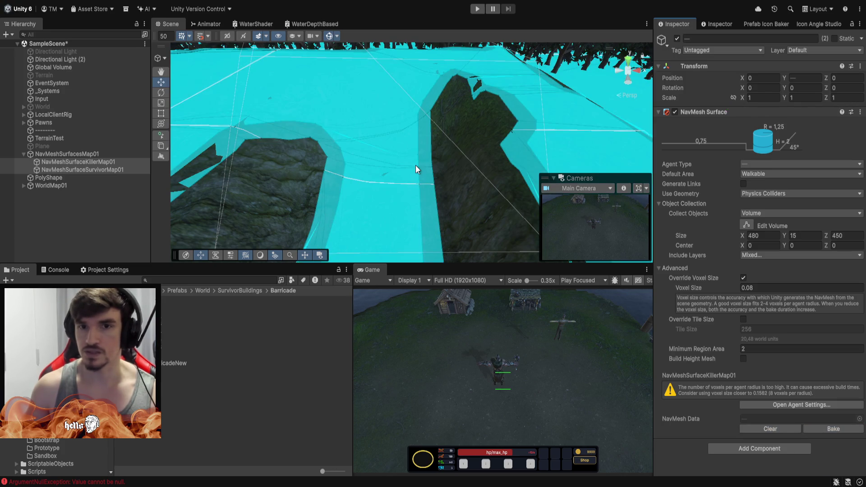
{"action": "mouse_move", "coordinate": [361, 103]}
{"action": "left_mouse_down"}
{"action": "mouse_move", "coordinate": [361, 148]}
{"action": "mouse_move", "coordinate": [360, 81]}
{"action": "mouse_move", "coordinate": [334, 159]}
{"action": "left_mouse_up"}
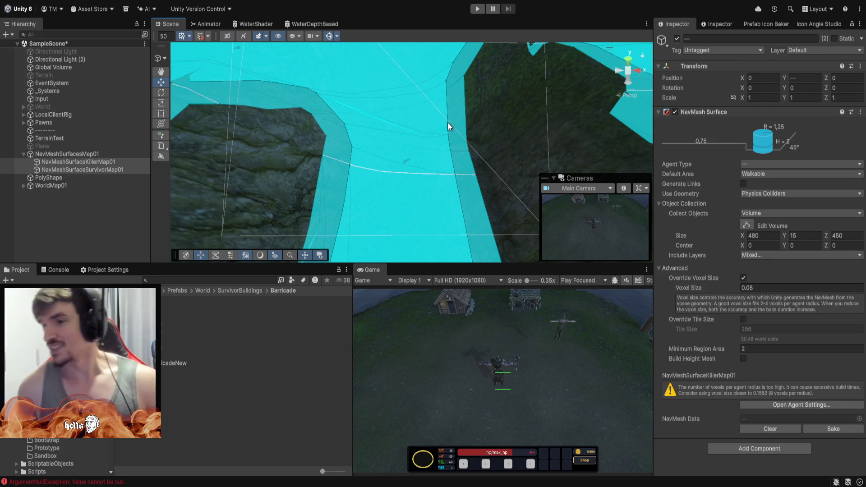
{"action": "mouse_move", "coordinate": [414, 123]}
{"action": "left_mouse_down"}
{"action": "mouse_move", "coordinate": [424, 148]}
{"action": "mouse_move", "coordinate": [426, 141]}
{"action": "mouse_move", "coordinate": [422, 159]}
{"action": "left_mouse_up"}
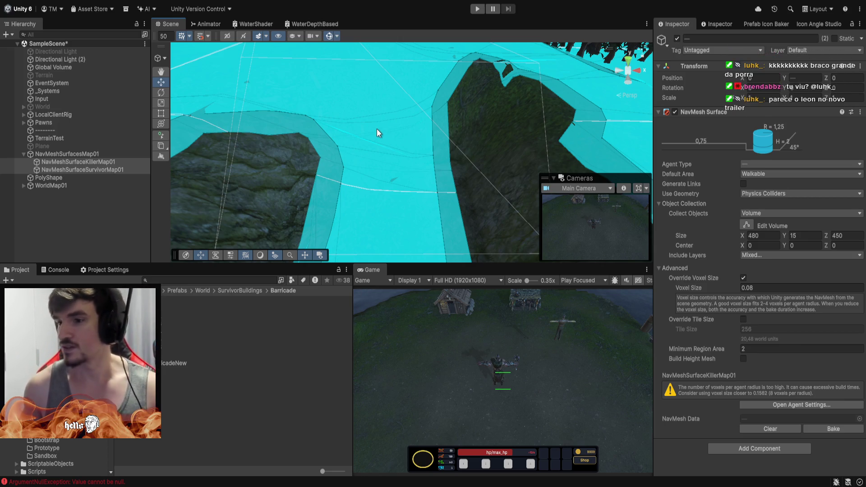
{"action": "mouse_move", "coordinate": [404, 109]}
{"action": "left_mouse_down"}
{"action": "mouse_move", "coordinate": [410, 145]}
{"action": "mouse_move", "coordinate": [421, 138]}
{"action": "mouse_move", "coordinate": [405, 139]}
{"action": "left_mouse_up"}
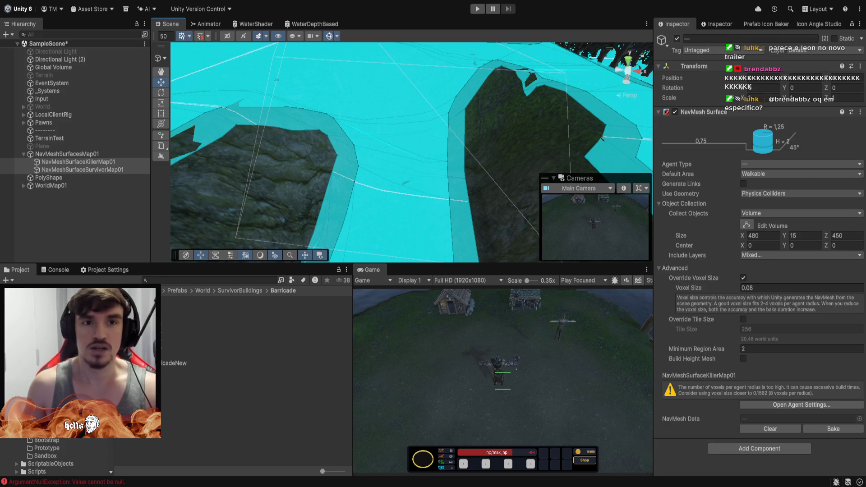
- Save the scene, start play mode, and move the survivor up-left across the ground
{"action": "key", "text": "ctrl+s"}
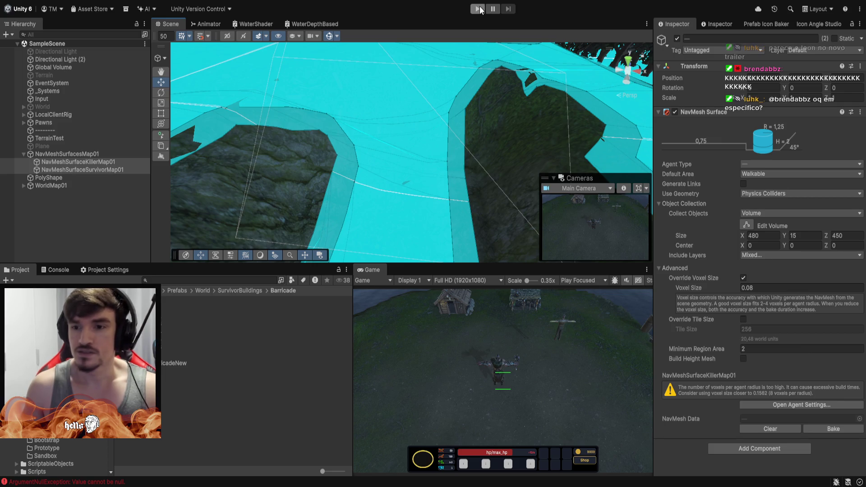
{"action": "left_click", "coordinate": [479, 8]}
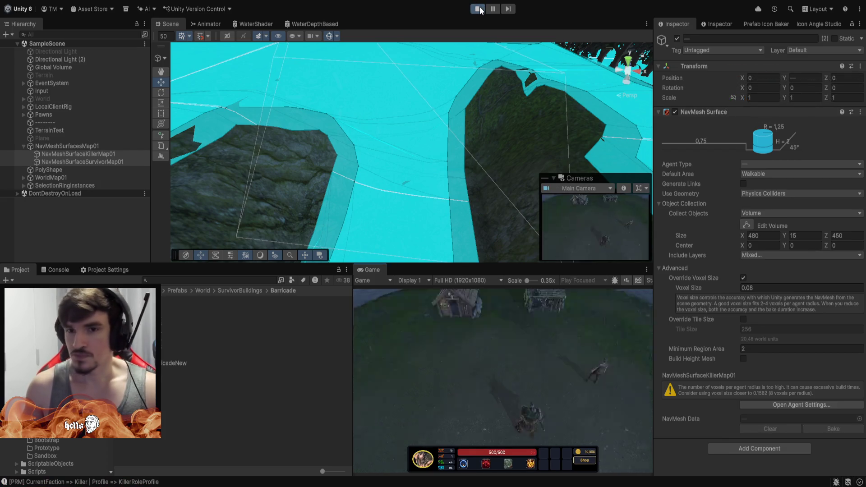
{"action": "right_click", "coordinate": [490, 375]}
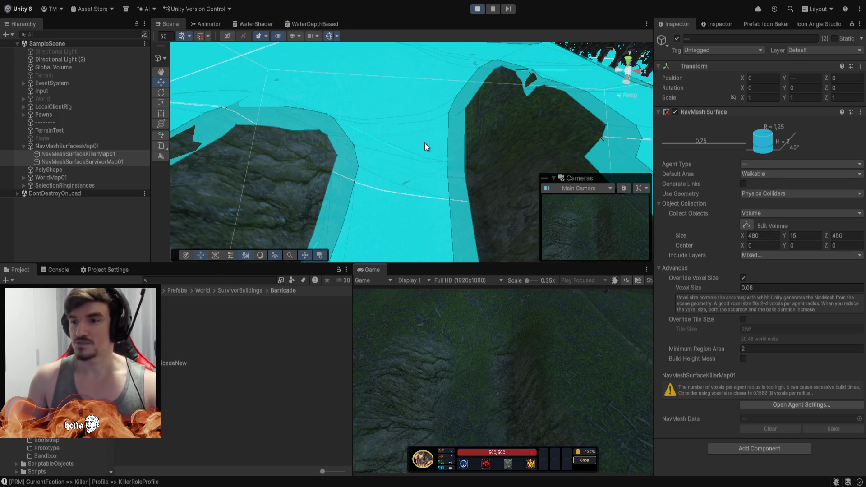
{"action": "mouse_move", "coordinate": [420, 124]}
{"action": "left_mouse_down"}
{"action": "mouse_move", "coordinate": [433, 158]}
{"action": "mouse_move", "coordinate": [456, 170]}
{"action": "mouse_move", "coordinate": [442, 126]}
{"action": "mouse_move", "coordinate": [265, 163]}
{"action": "mouse_move", "coordinate": [192, 162]}
{"action": "mouse_move", "coordinate": [408, 159]}
{"action": "mouse_move", "coordinate": [427, 206]}
{"action": "mouse_move", "coordinate": [443, 120]}
{"action": "left_mouse_up"}
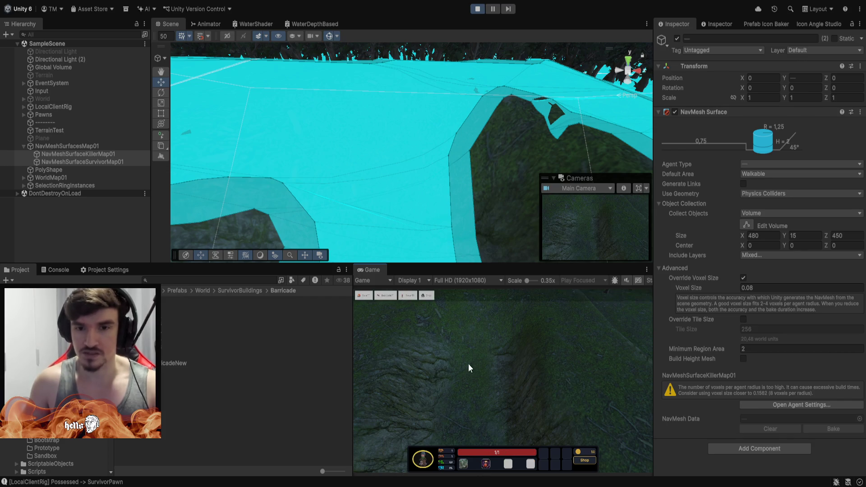
- Place a BarricadeT1 from the HUD build button onto the levelled ground
{"action": "left_click", "coordinate": [383, 298]}
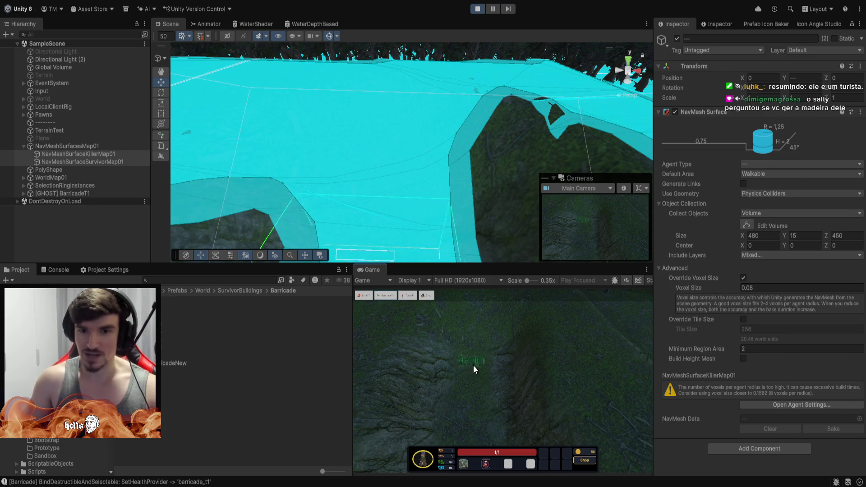
{"action": "mouse_move", "coordinate": [471, 236]}
{"action": "left_mouse_down"}
{"action": "mouse_move", "coordinate": [426, 245]}
{"action": "mouse_move", "coordinate": [348, 239]}
{"action": "mouse_move", "coordinate": [471, 232]}
{"action": "mouse_move", "coordinate": [474, 244]}
{"action": "left_mouse_up"}
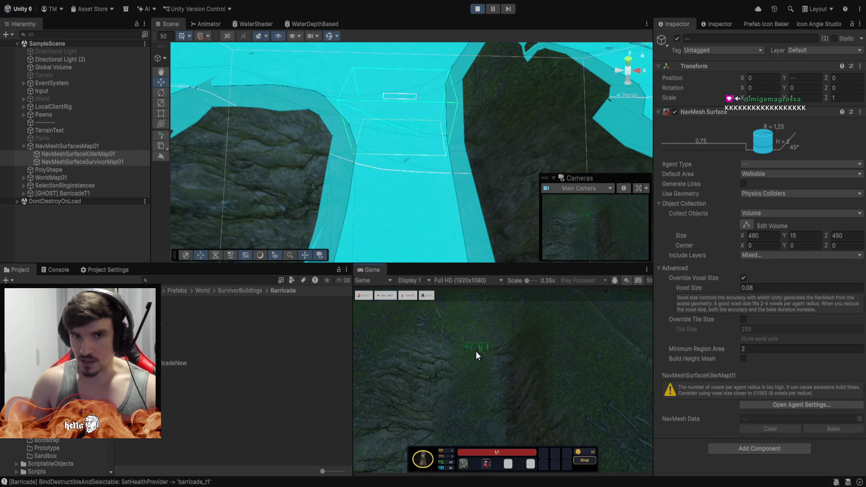
{"action": "left_click", "coordinate": [475, 351]}
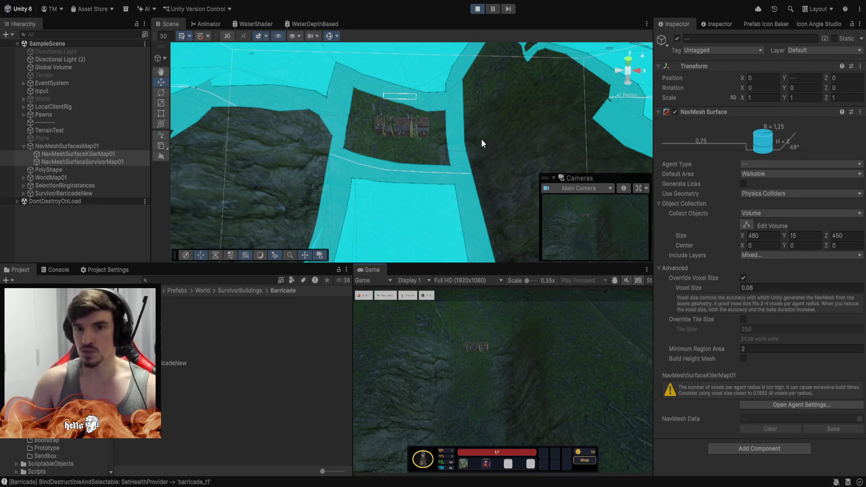
- Orbit around the log barricade, hide the NavMesh overlay, and select the barricade in the Game view
{"action": "scroll", "coordinate": [481, 139], "scroll_direction": "up", "scroll_amount": 10}
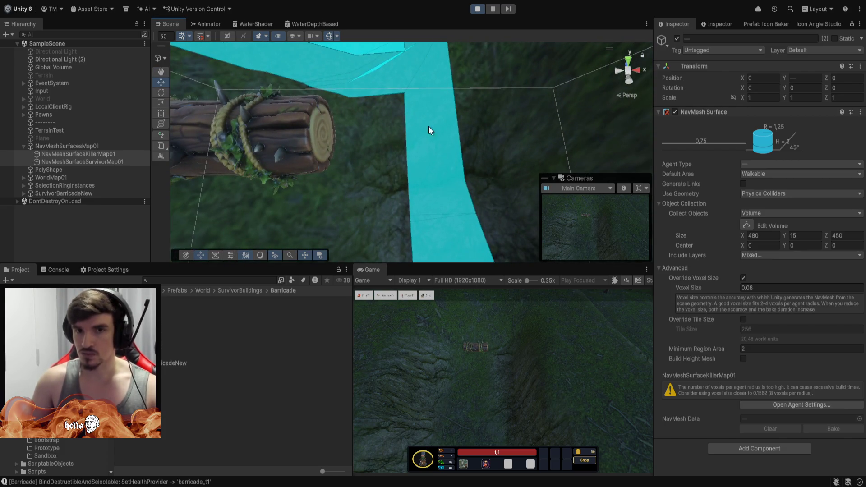
{"action": "left_click_drag", "start_coordinate": [473, 157], "coordinate": [418, 91]}
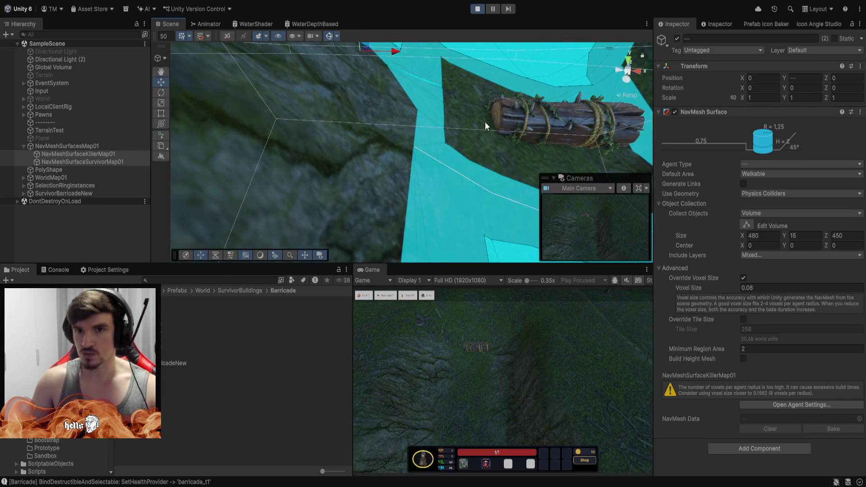
{"action": "mouse_move", "coordinate": [485, 122]}
{"action": "left_mouse_down"}
{"action": "mouse_move", "coordinate": [487, 145]}
{"action": "mouse_move", "coordinate": [496, 115]}
{"action": "mouse_move", "coordinate": [464, 110]}
{"action": "mouse_move", "coordinate": [475, 114]}
{"action": "mouse_move", "coordinate": [477, 86]}
{"action": "mouse_move", "coordinate": [371, 90]}
{"action": "mouse_move", "coordinate": [394, 101]}
{"action": "left_mouse_up"}
{"action": "scroll", "coordinate": [475, 114], "scroll_direction": "down", "scroll_amount": 5}
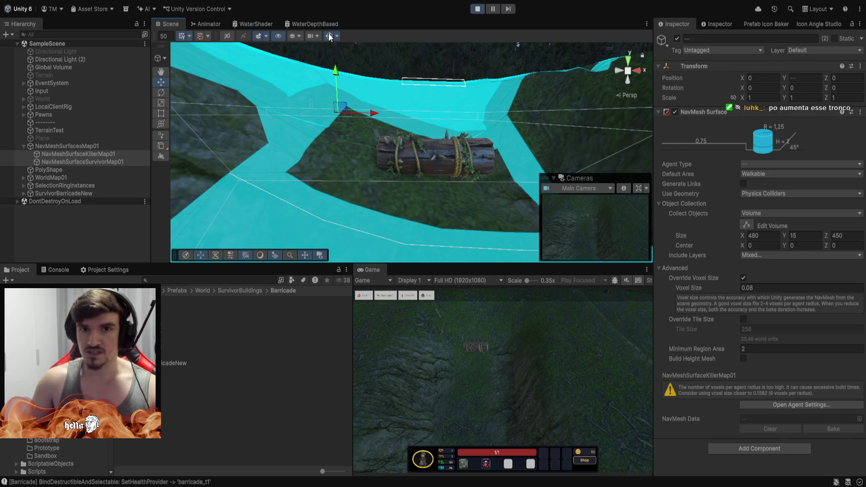
{"action": "left_click", "coordinate": [329, 36]}
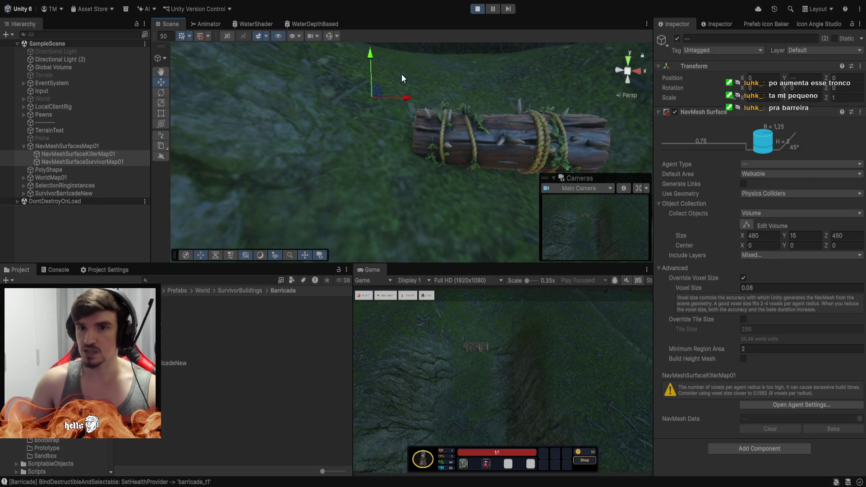
{"action": "mouse_move", "coordinate": [459, 123]}
{"action": "left_mouse_down"}
{"action": "mouse_move", "coordinate": [468, 213]}
{"action": "mouse_move", "coordinate": [491, 257]}
{"action": "mouse_move", "coordinate": [483, 191]}
{"action": "mouse_move", "coordinate": [498, 189]}
{"action": "left_mouse_up"}
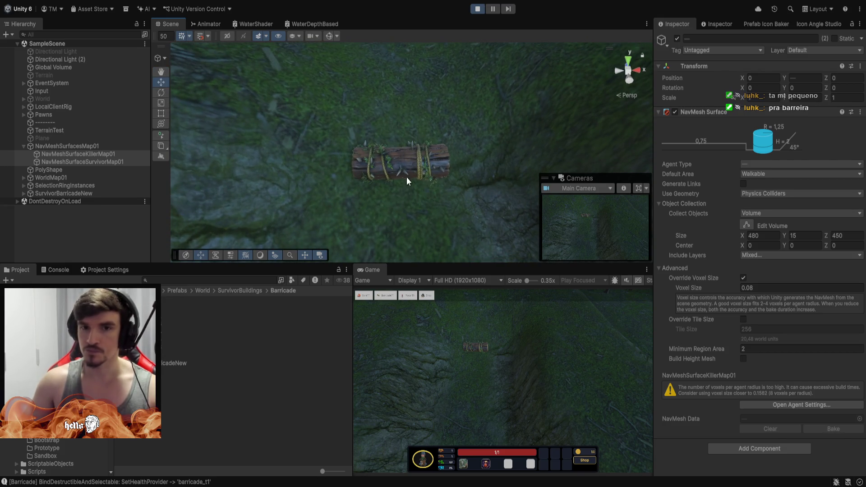
{"action": "left_click", "coordinate": [475, 351]}
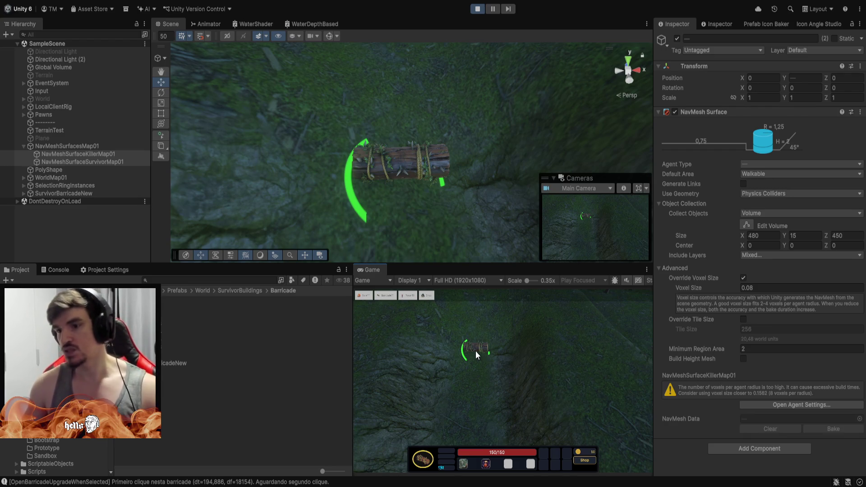
- Open the Upgrade Barricade panel, show the NavMesh overlay, and upgrade the barricade from T1 through T7
{"action": "double_click", "coordinate": [476, 351]}
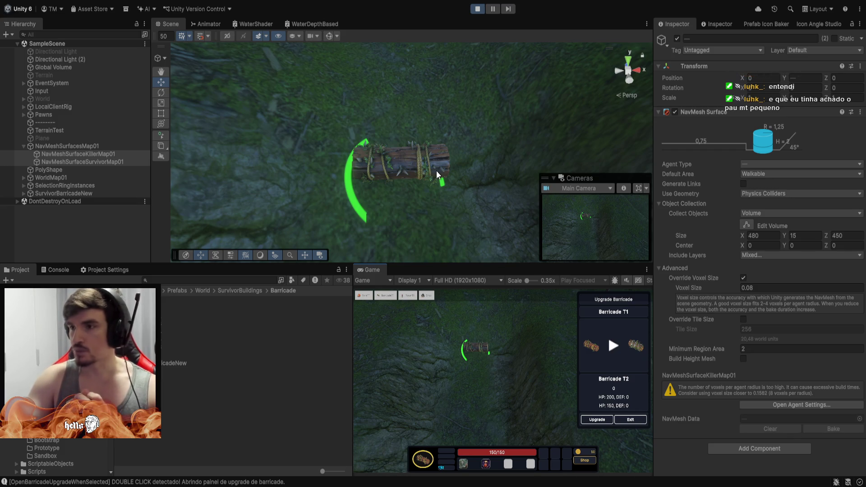
{"action": "left_click", "coordinate": [329, 36]}
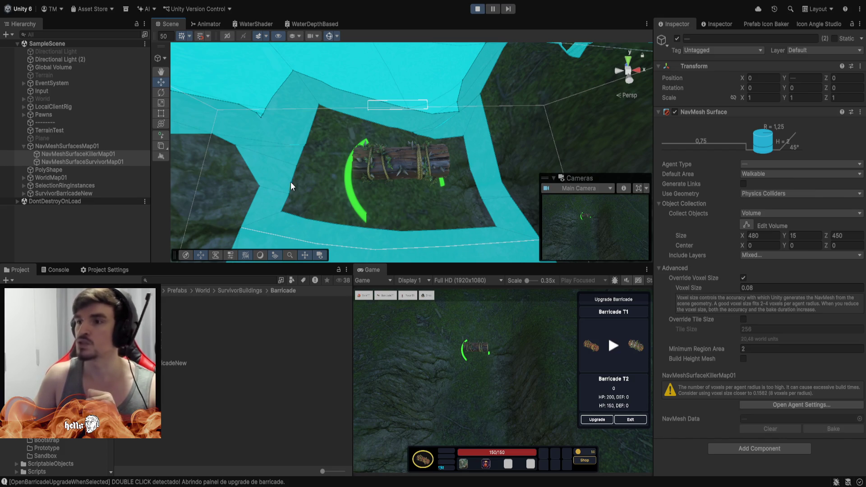
{"action": "left_click", "coordinate": [596, 420]}
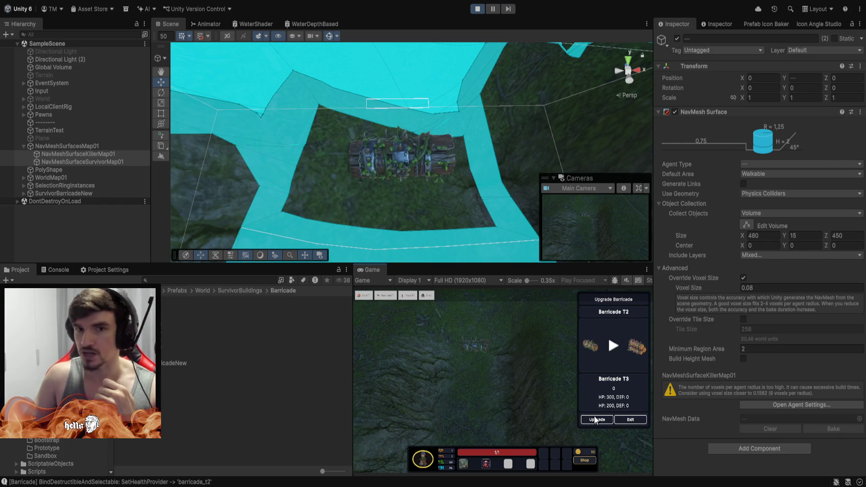
{"action": "left_click", "coordinate": [595, 420]}
{"action": "left_click", "coordinate": [595, 420]}
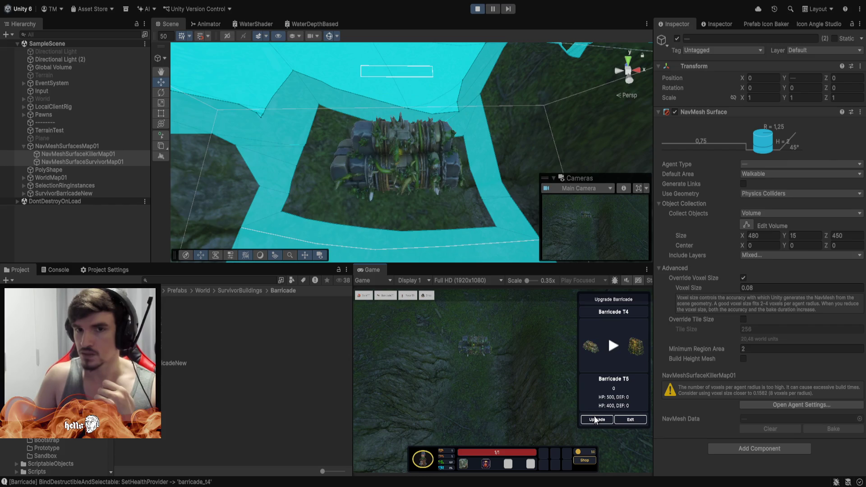
{"action": "left_click", "coordinate": [595, 419]}
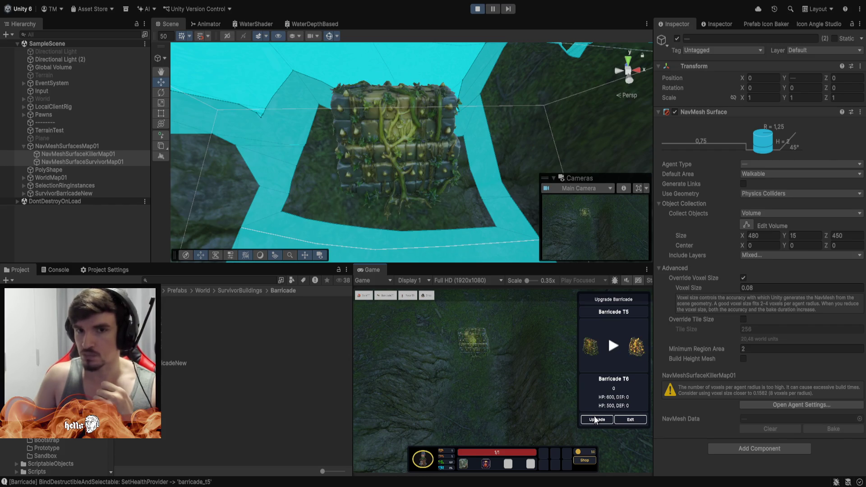
{"action": "left_click", "coordinate": [596, 420]}
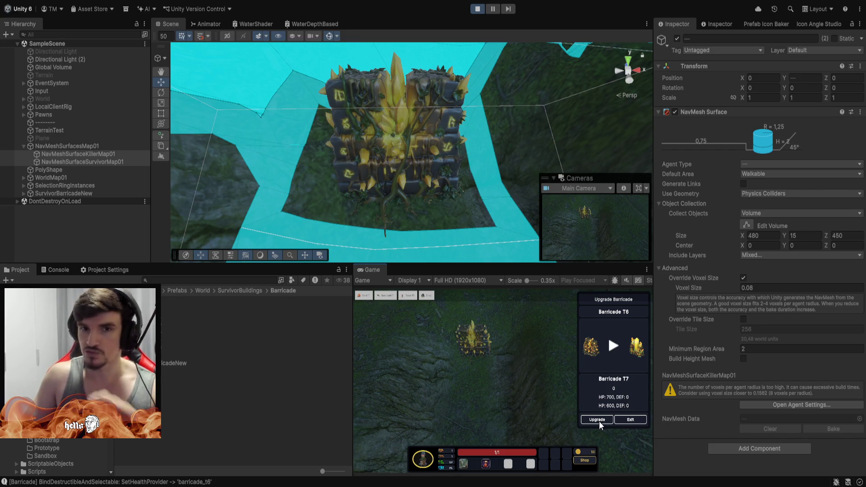
{"action": "left_click", "coordinate": [599, 420]}
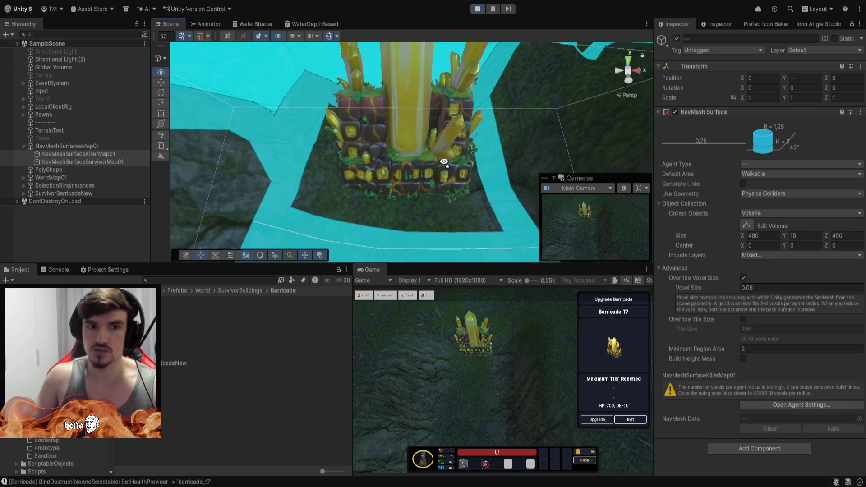
{"action": "mouse_move", "coordinate": [451, 107]}
{"action": "left_mouse_down"}
{"action": "mouse_move", "coordinate": [393, 164]}
{"action": "mouse_move", "coordinate": [408, 161]}
{"action": "mouse_move", "coordinate": [457, 214]}
{"action": "mouse_move", "coordinate": [445, 182]}
{"action": "left_mouse_up"}
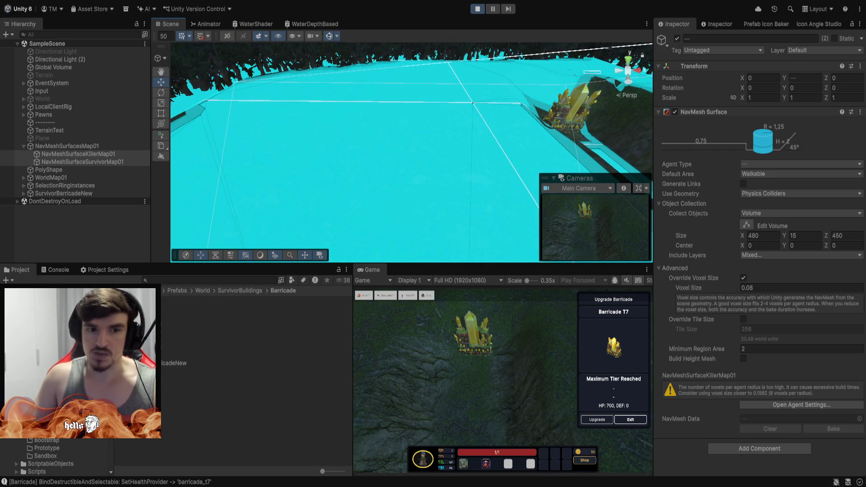
- Drop barricade_t1 and barricade_t7 side by side in the Scene, then select the T1 clone
{"action": "mouse_move", "coordinate": [149, 329]}
{"action": "left_mouse_down"}
{"action": "mouse_move", "coordinate": [292, 189]}
{"action": "mouse_move", "coordinate": [318, 191]}
{"action": "left_mouse_up"}
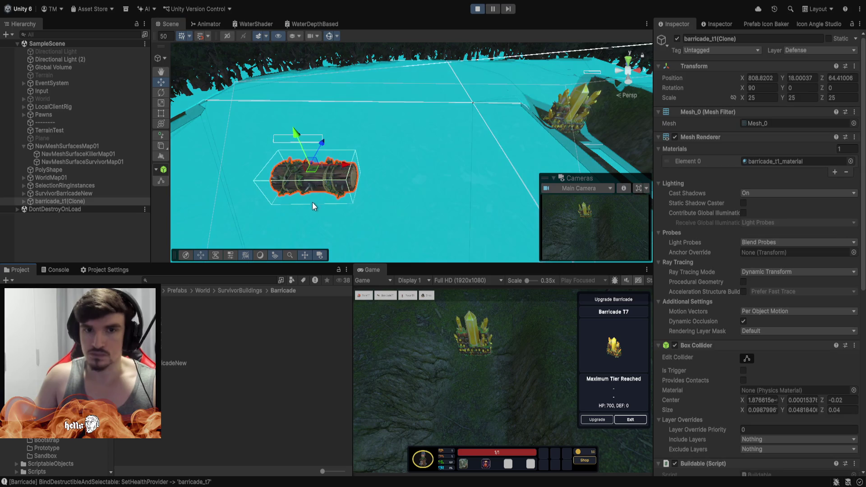
{"action": "mouse_move", "coordinate": [148, 355]}
{"action": "left_mouse_down"}
{"action": "mouse_move", "coordinate": [249, 306]}
{"action": "mouse_move", "coordinate": [399, 190]}
{"action": "mouse_move", "coordinate": [429, 188]}
{"action": "left_mouse_up"}
{"action": "left_click_drag", "start_coordinate": [328, 135], "coordinate": [413, 343]}
{"action": "left_click", "coordinate": [429, 344]}
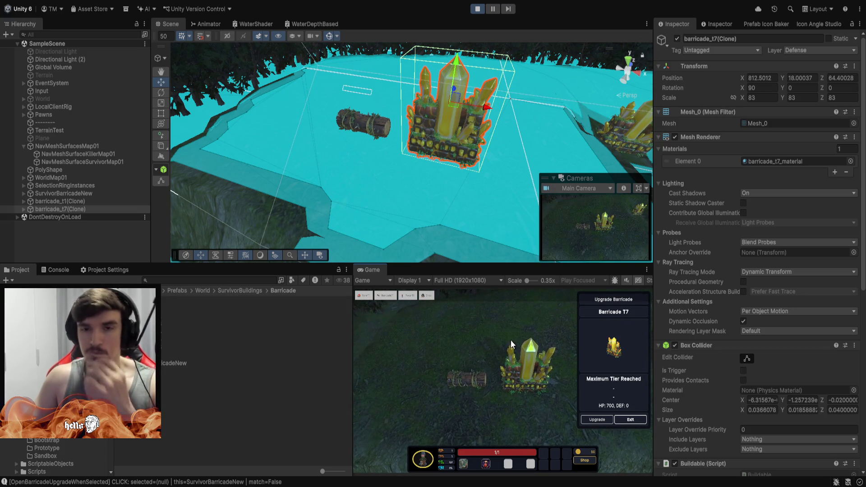
{"action": "scroll", "coordinate": [445, 125], "scroll_direction": "up", "scroll_amount": 3}
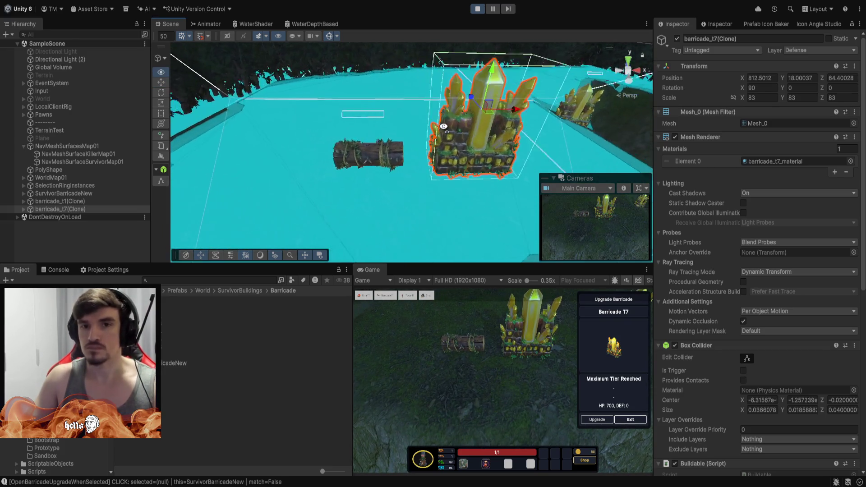
{"action": "left_click", "coordinate": [107, 201]}
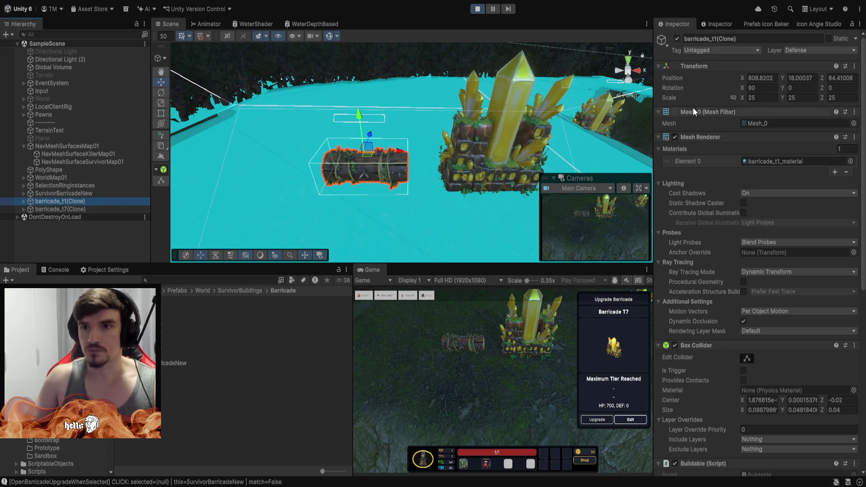
- Scrub the T1 log barricade's uniform scale up from 25 to 34.31
{"action": "mouse_move", "coordinate": [746, 100]}
{"action": "left_mouse_down"}
{"action": "mouse_move", "coordinate": [831, 96]}
{"action": "mouse_move", "coordinate": [8, 97]}
{"action": "mouse_move", "coordinate": [47, 94]}
{"action": "mouse_move", "coordinate": [30, 94]}
{"action": "left_mouse_up"}
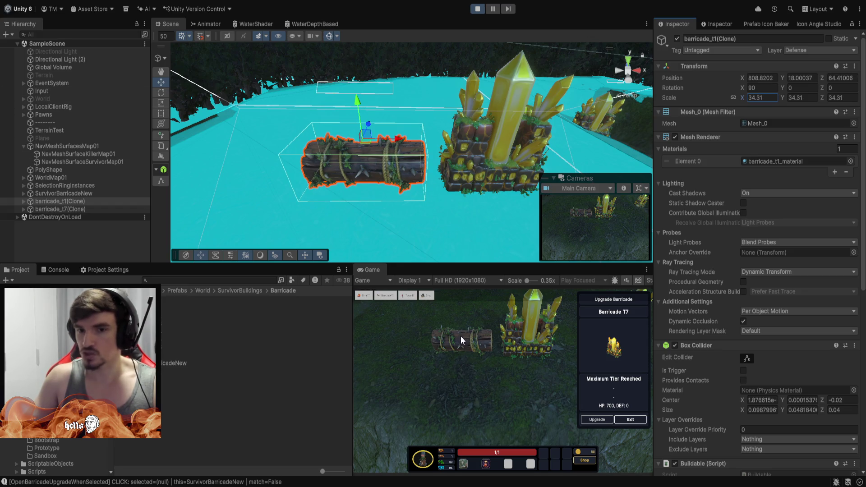
- Maximize the Game view and pan with W, D and S over the log and crystal barricades
{"action": "double_click", "coordinate": [367, 270]}
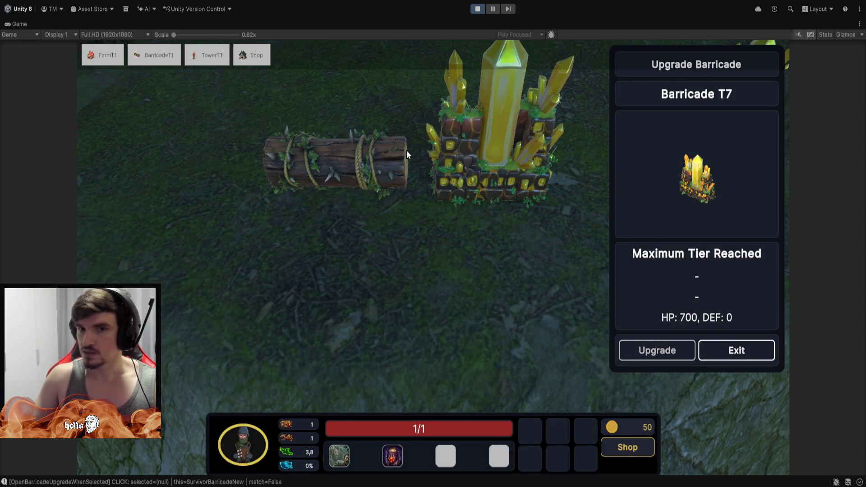
{"action": "key", "text": "w"}
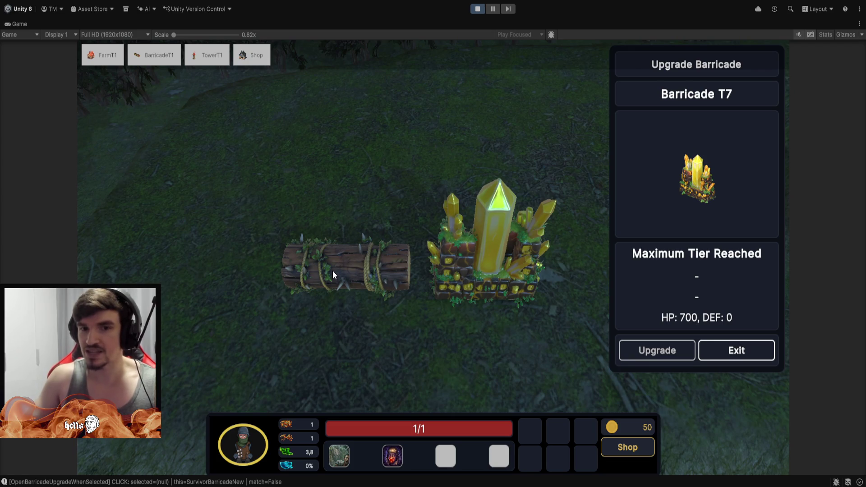
{"action": "key", "text": "d"}
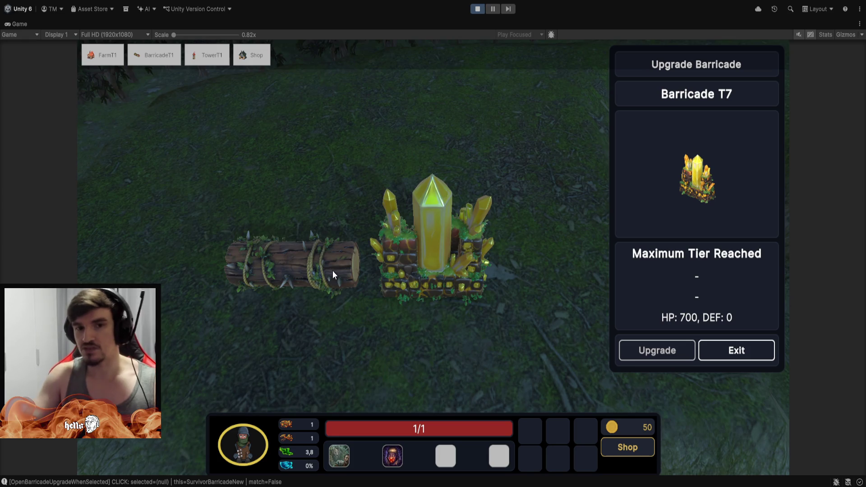
{"action": "key", "text": "s"}
{"action": "key", "text": "d"}
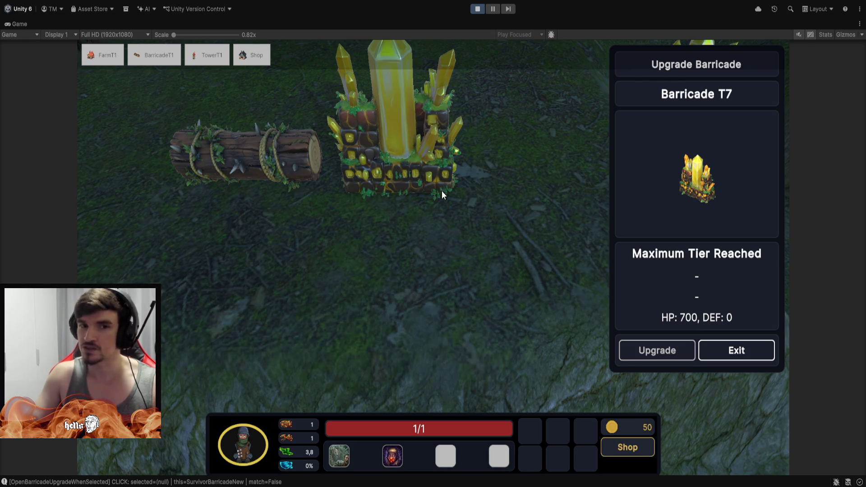
- Finish panning the game camera and restore the normal editor layout
{"action": "key", "text": "a"}
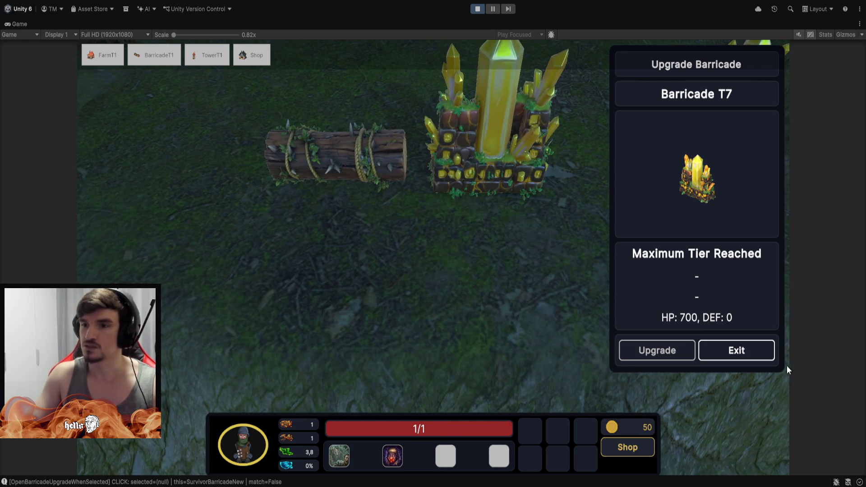
{"action": "key", "text": "w"}
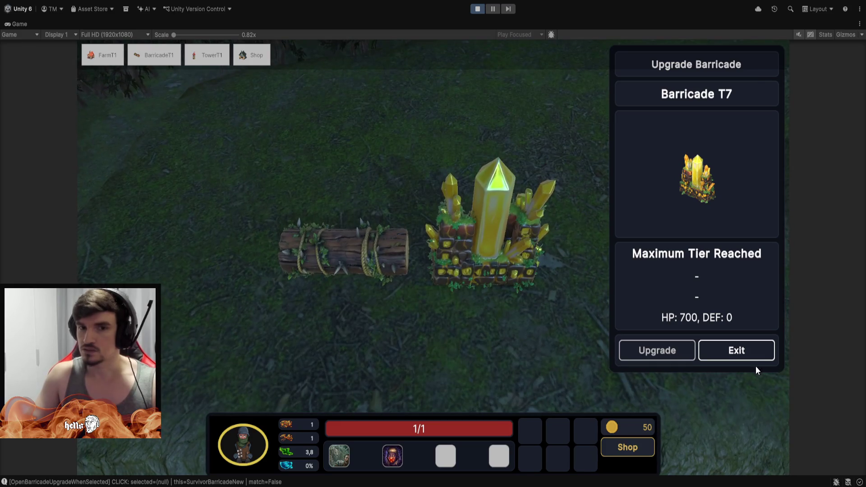
{"action": "key", "text": "s"}
{"action": "key", "text": "shift+space"}
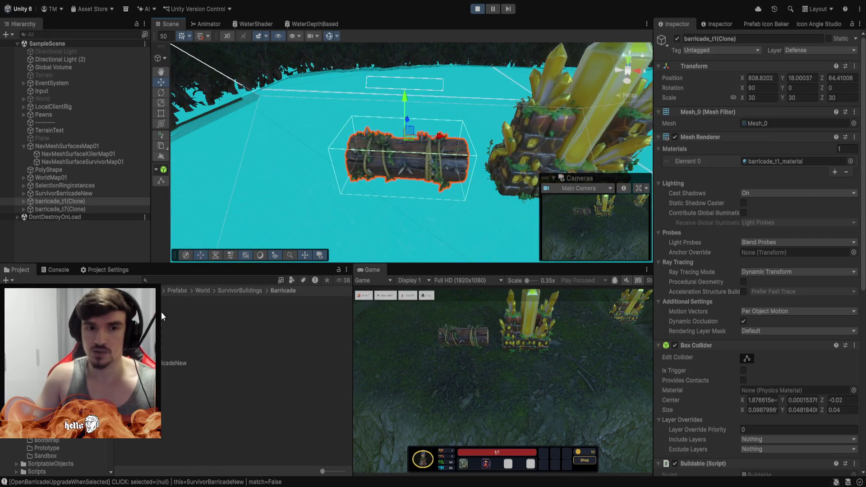
- Place barricade_t2, replace the old T1 clone with a fresh one, and open the barricade_t3 prefab
{"action": "mouse_move", "coordinate": [163, 315]}
{"action": "left_mouse_down"}
{"action": "mouse_move", "coordinate": [400, 167]}
{"action": "mouse_move", "coordinate": [382, 230]}
{"action": "mouse_move", "coordinate": [400, 223]}
{"action": "mouse_move", "coordinate": [289, 185]}
{"action": "mouse_move", "coordinate": [291, 169]}
{"action": "left_mouse_up"}
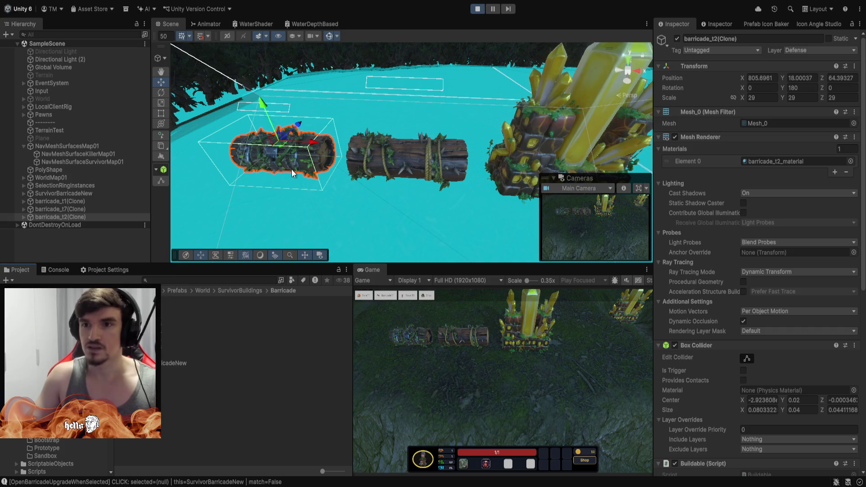
{"action": "left_click", "coordinate": [75, 201]}
{"action": "key", "text": "Delete"}
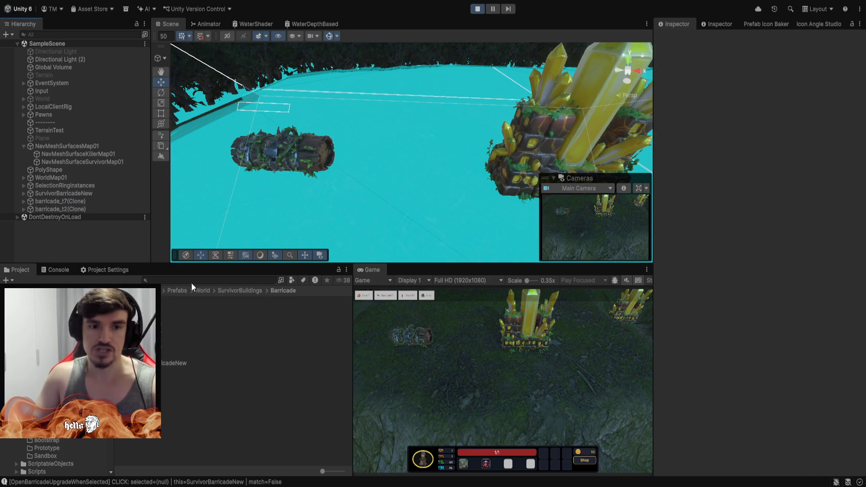
{"action": "left_click", "coordinate": [191, 308]}
{"action": "mouse_move", "coordinate": [191, 307]}
{"action": "left_mouse_down"}
{"action": "mouse_move", "coordinate": [320, 135]}
{"action": "mouse_move", "coordinate": [316, 100]}
{"action": "mouse_move", "coordinate": [266, 129]}
{"action": "mouse_move", "coordinate": [237, 170]}
{"action": "mouse_move", "coordinate": [285, 179]}
{"action": "mouse_move", "coordinate": [282, 170]}
{"action": "mouse_move", "coordinate": [390, 117]}
{"action": "mouse_move", "coordinate": [367, 93]}
{"action": "mouse_move", "coordinate": [302, 135]}
{"action": "mouse_move", "coordinate": [290, 106]}
{"action": "mouse_move", "coordinate": [500, 202]}
{"action": "mouse_move", "coordinate": [388, 228]}
{"action": "left_mouse_up"}
{"action": "left_click", "coordinate": [367, 127]}
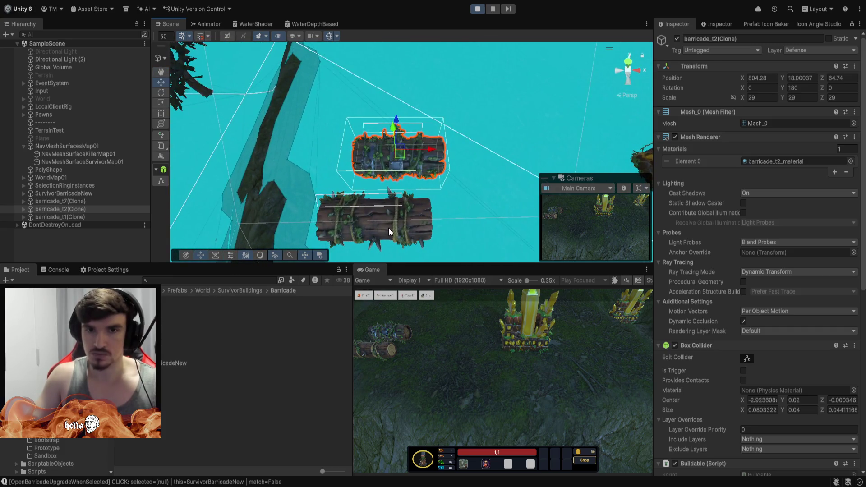
{"action": "double_click", "coordinate": [161, 326]}
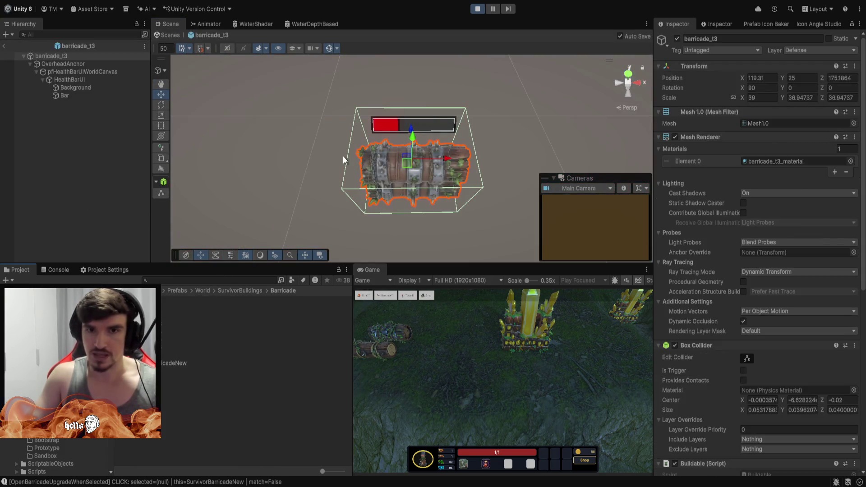
- Return to SampleScene and place the T3, T5 and T6 barricades alongside the others
{"action": "left_click", "coordinate": [7, 44]}
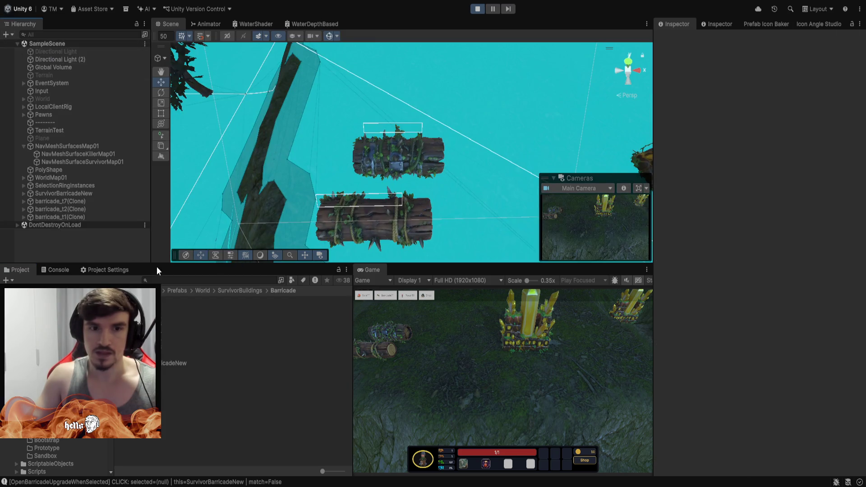
{"action": "mouse_move", "coordinate": [185, 316]}
{"action": "left_mouse_down"}
{"action": "mouse_move", "coordinate": [387, 106]}
{"action": "mouse_move", "coordinate": [396, 93]}
{"action": "mouse_move", "coordinate": [388, 79]}
{"action": "left_mouse_up"}
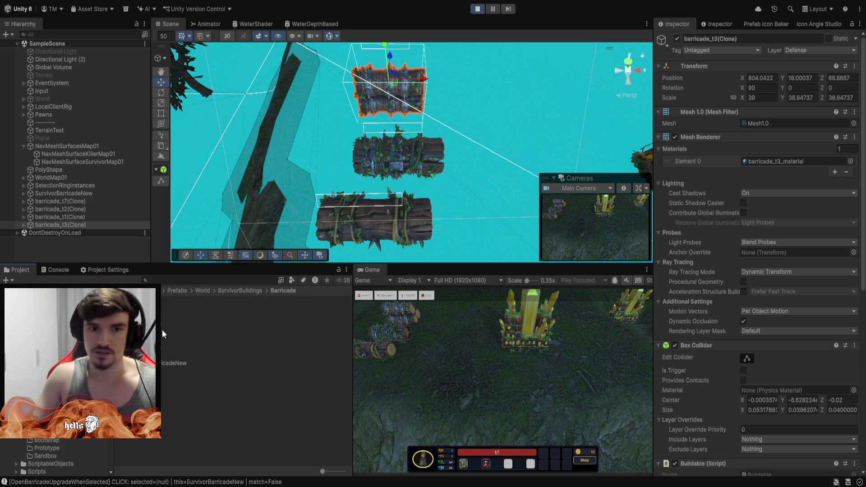
{"action": "mouse_move", "coordinate": [164, 330]}
{"action": "left_mouse_down"}
{"action": "mouse_move", "coordinate": [381, 42]}
{"action": "mouse_move", "coordinate": [517, 86]}
{"action": "left_mouse_up"}
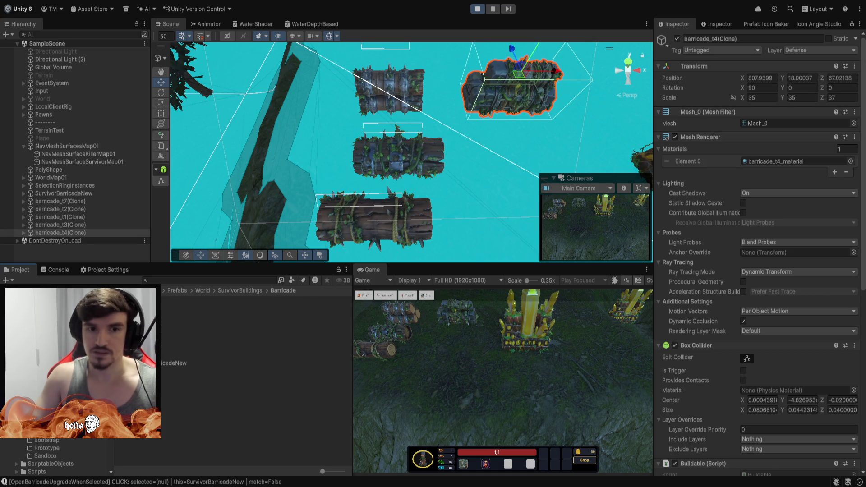
{"action": "mouse_move", "coordinate": [189, 340]}
{"action": "left_mouse_down"}
{"action": "mouse_move", "coordinate": [203, 312]}
{"action": "mouse_move", "coordinate": [485, 168]}
{"action": "mouse_move", "coordinate": [519, 164]}
{"action": "left_mouse_up"}
{"action": "mouse_move", "coordinate": [190, 343]}
{"action": "left_mouse_down"}
{"action": "mouse_move", "coordinate": [496, 244]}
{"action": "mouse_move", "coordinate": [522, 247]}
{"action": "left_mouse_up"}
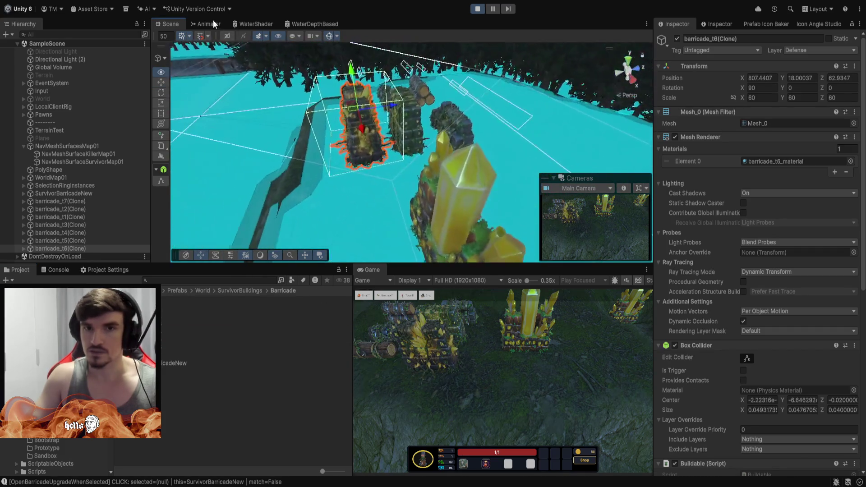
{"action": "key", "text": "f"}
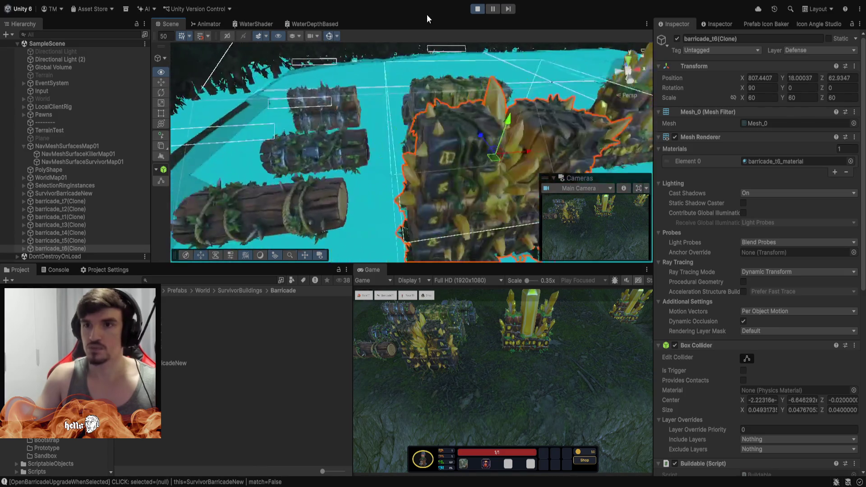
{"action": "left_click_drag", "start_coordinate": [427, 18], "coordinate": [547, 241]}
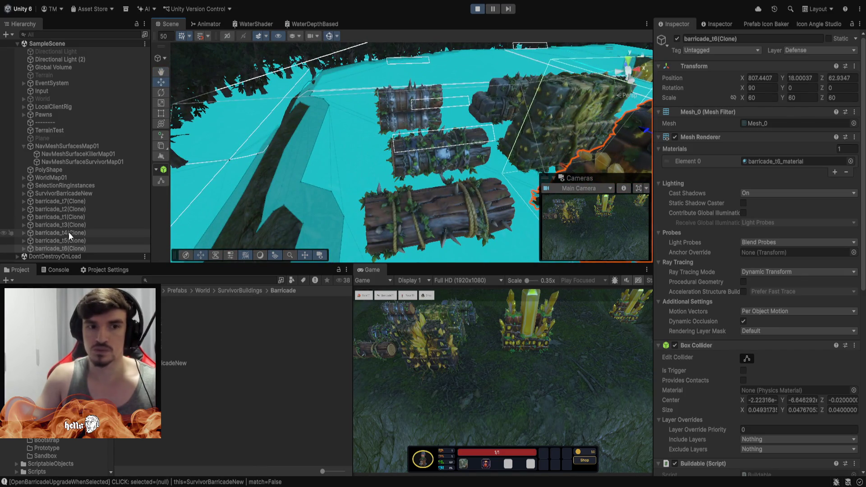
- Check the clones' scales, then select all seven barricade clones and delete them
{"action": "left_click", "coordinate": [68, 216]}
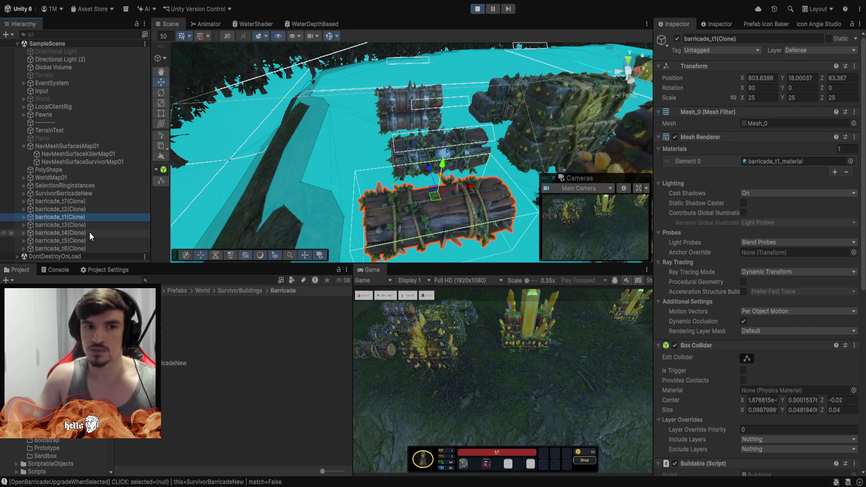
{"action": "left_click", "coordinate": [72, 226]}
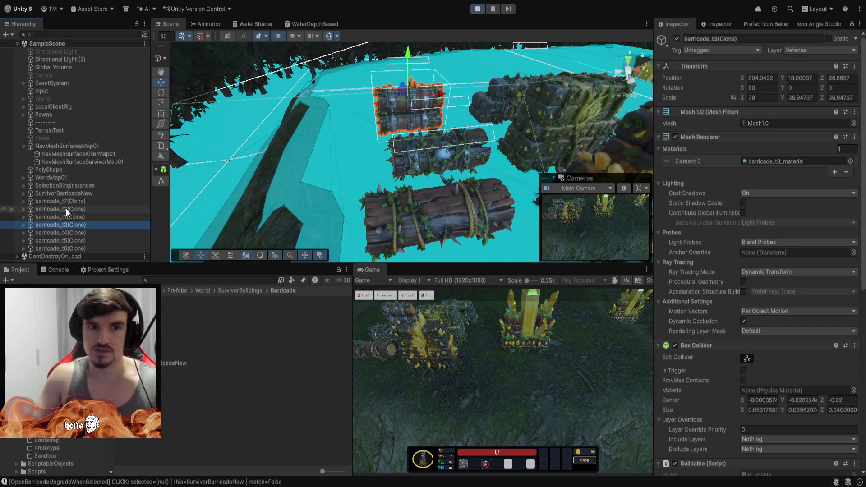
{"action": "left_click", "coordinate": [66, 209]}
{"action": "left_click", "coordinate": [69, 225]}
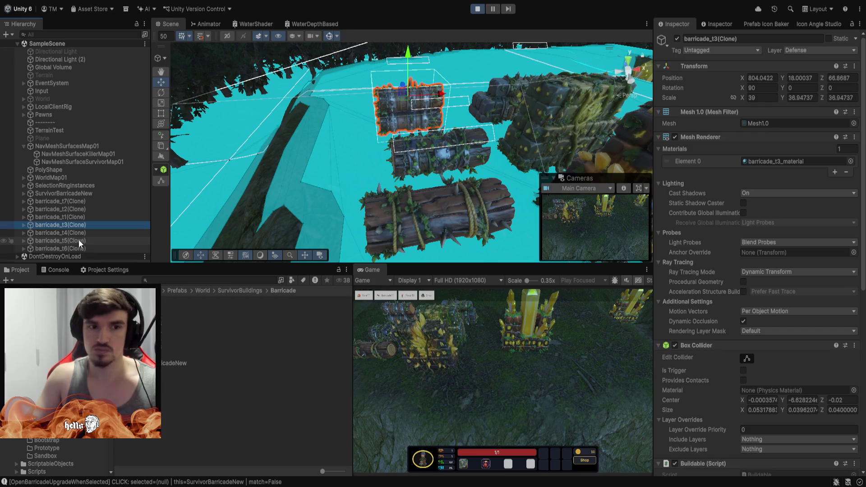
{"action": "left_click", "coordinate": [56, 202]}
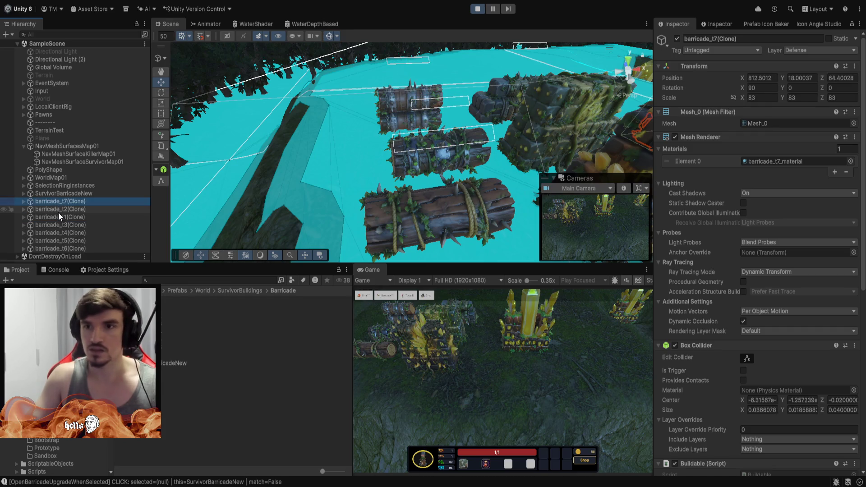
{"action": "left_click", "coordinate": [78, 248], "text": "shift"}
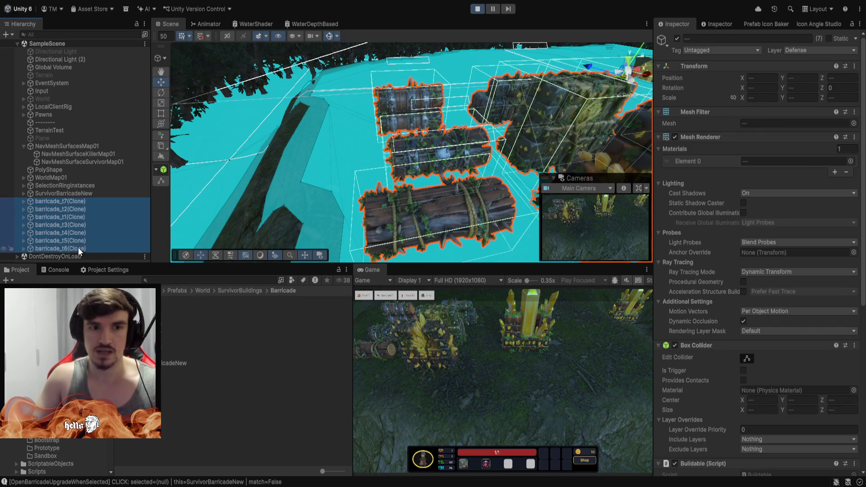
{"action": "key", "text": "Delete"}
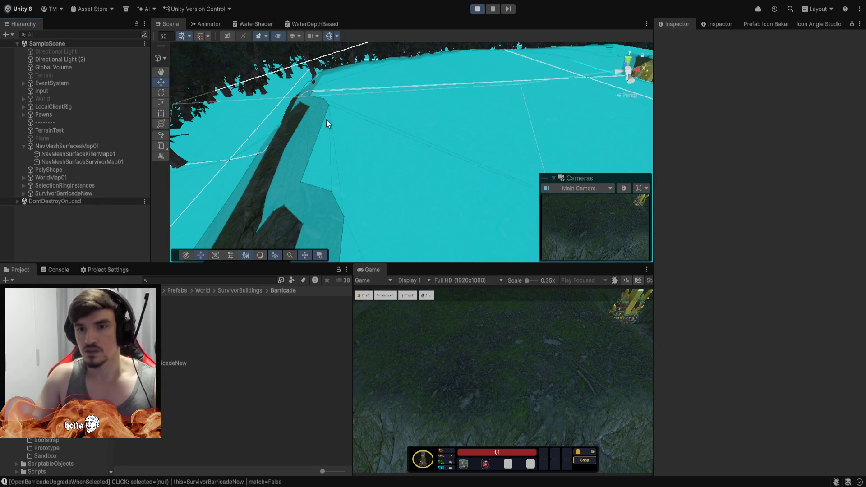
{"action": "mouse_move", "coordinate": [361, 119]}
{"action": "left_mouse_down"}
{"action": "mouse_move", "coordinate": [421, 110]}
{"action": "mouse_move", "coordinate": [358, 114]}
{"action": "left_mouse_up"}
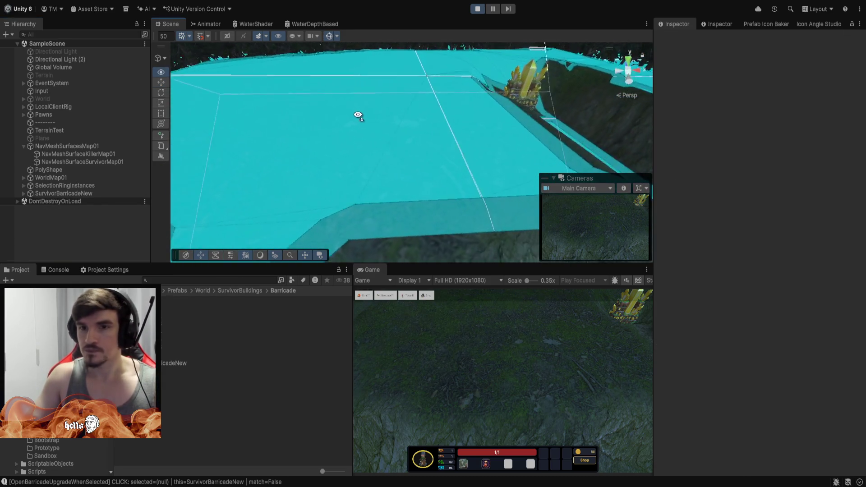
- Place six tier-1 log barricades on the ground using the Barricade build button
{"action": "left_click", "coordinate": [397, 295]}
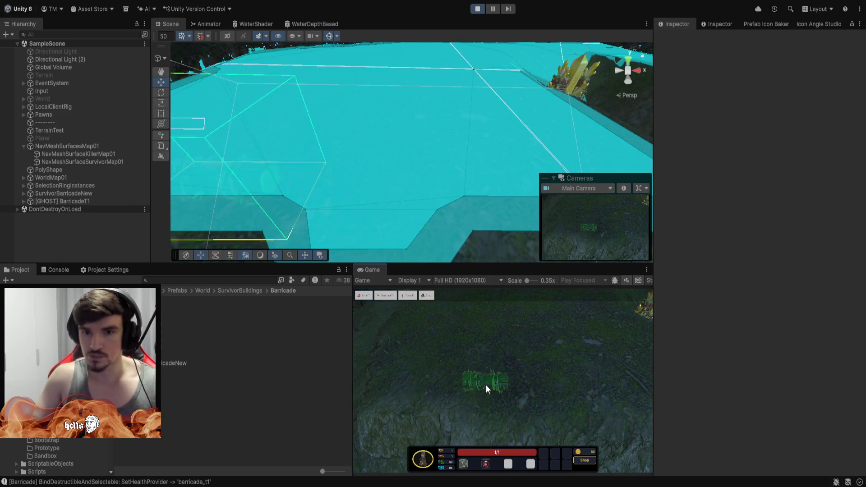
{"action": "left_click", "coordinate": [483, 376]}
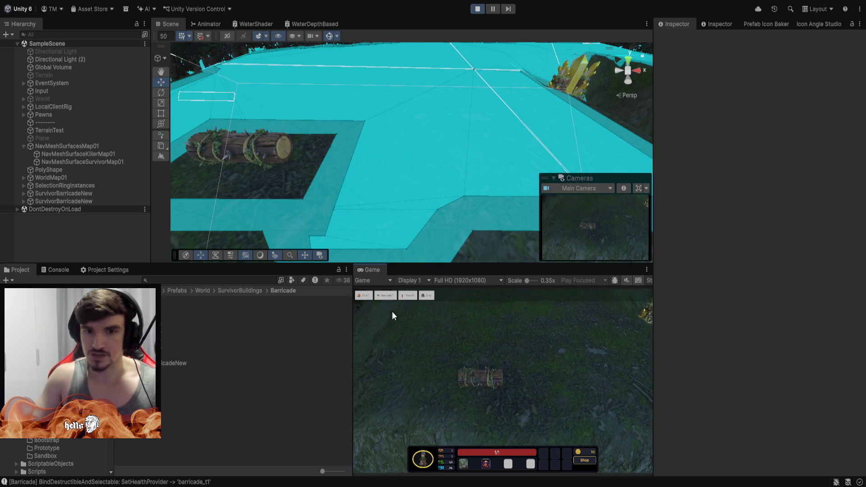
{"action": "left_click", "coordinate": [386, 295]}
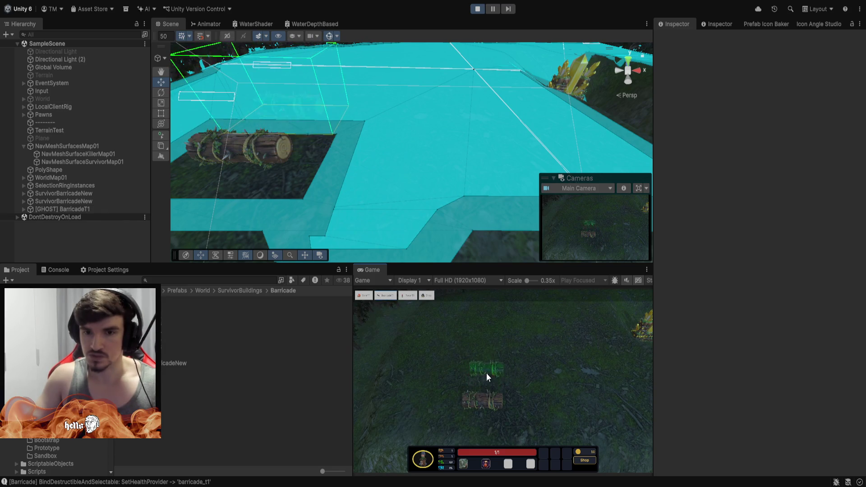
{"action": "left_click", "coordinate": [484, 371]}
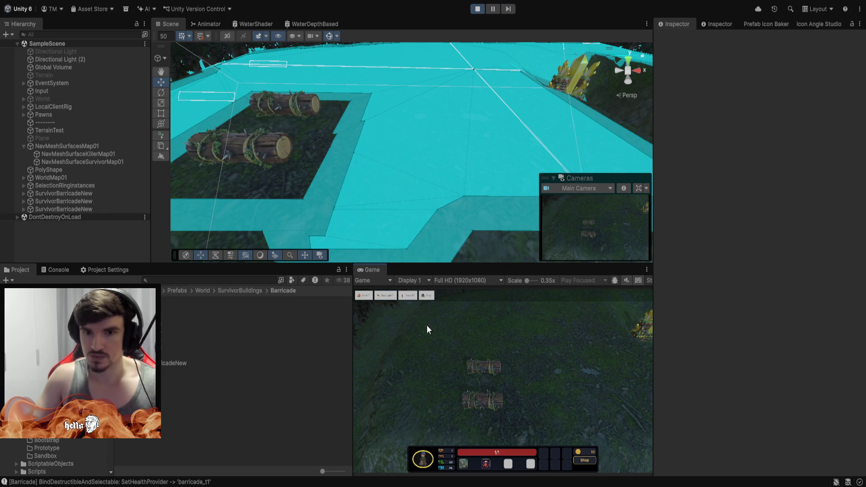
{"action": "left_click", "coordinate": [386, 297]}
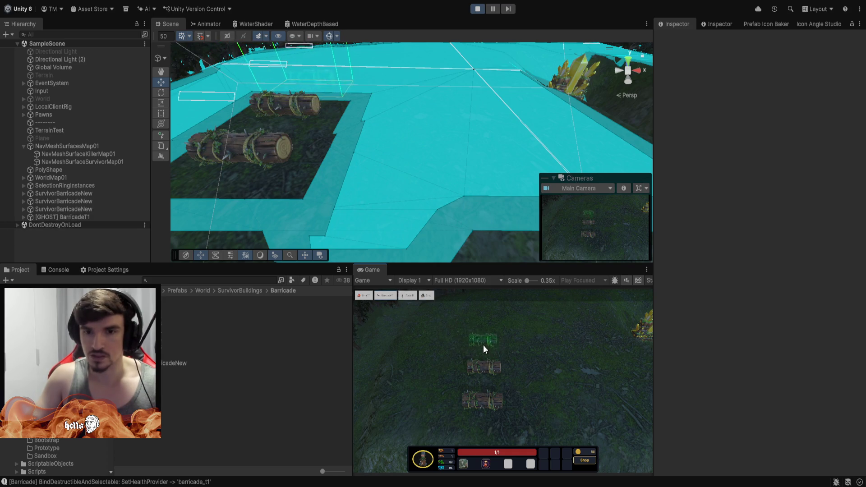
{"action": "left_click", "coordinate": [485, 347]}
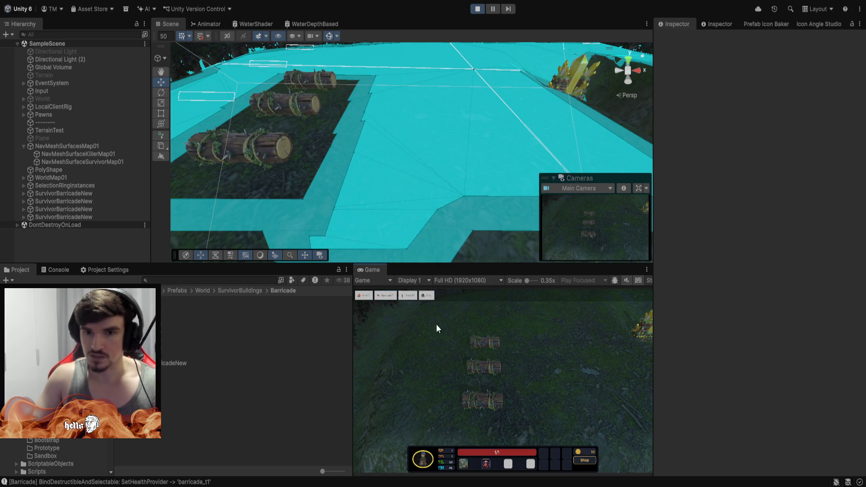
{"action": "left_click", "coordinate": [389, 297]}
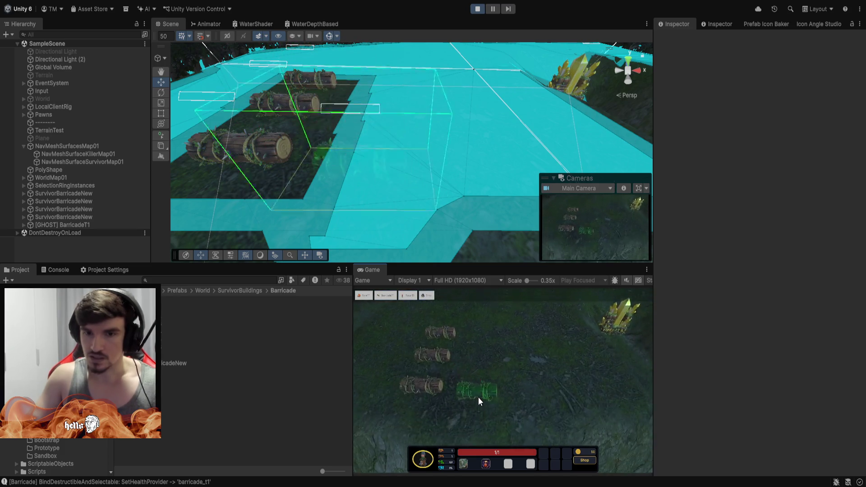
{"action": "left_click", "coordinate": [496, 381]}
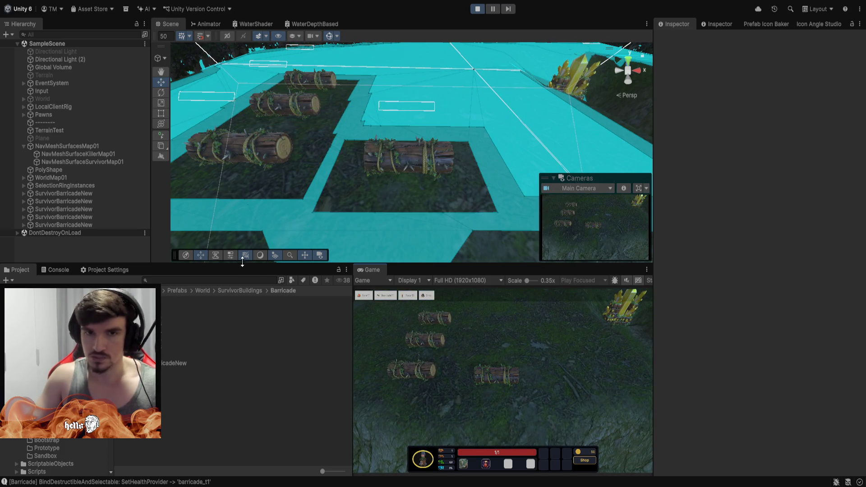
{"action": "left_click", "coordinate": [386, 296]}
{"action": "left_click", "coordinate": [494, 354]}
{"action": "left_click", "coordinate": [385, 296]}
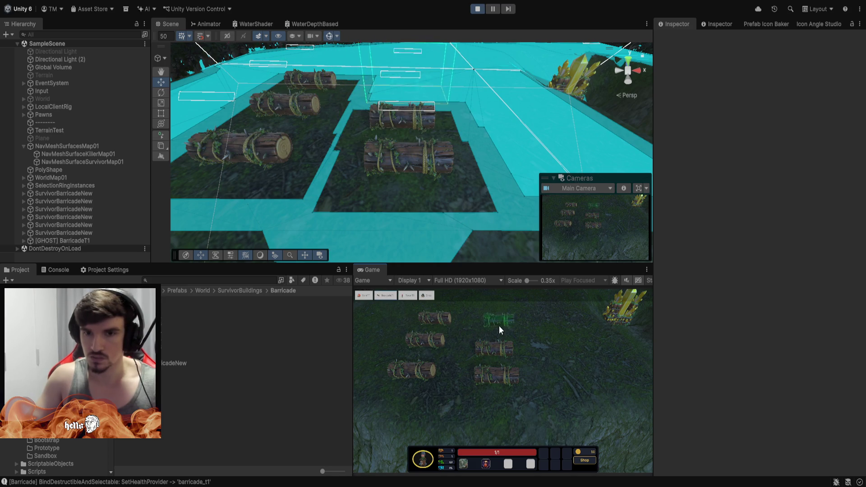
{"action": "left_click", "coordinate": [495, 327]}
- Upgrade the first selected barricade to tier 2
{"action": "left_click", "coordinate": [436, 345]}
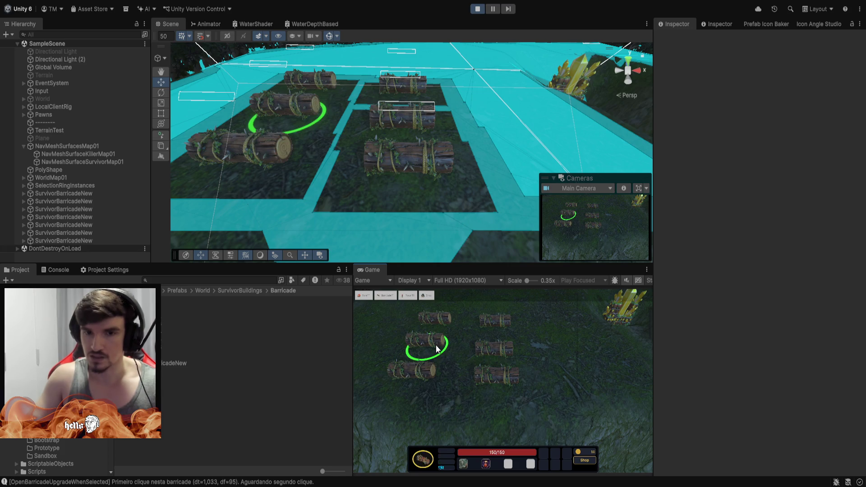
{"action": "left_click", "coordinate": [607, 420]}
{"action": "left_click", "coordinate": [444, 319]}
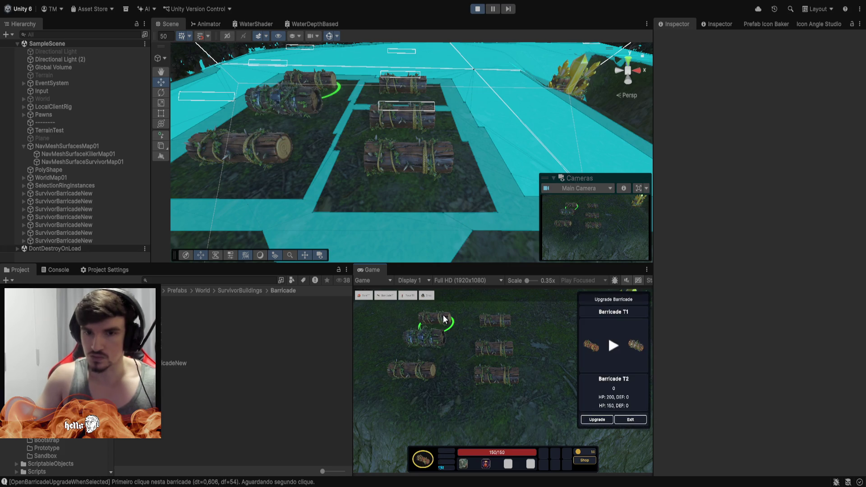
{"action": "left_click", "coordinate": [599, 422]}
- Upgrade the front middle barricade step by step up to tier 5
{"action": "left_click", "coordinate": [493, 369]}
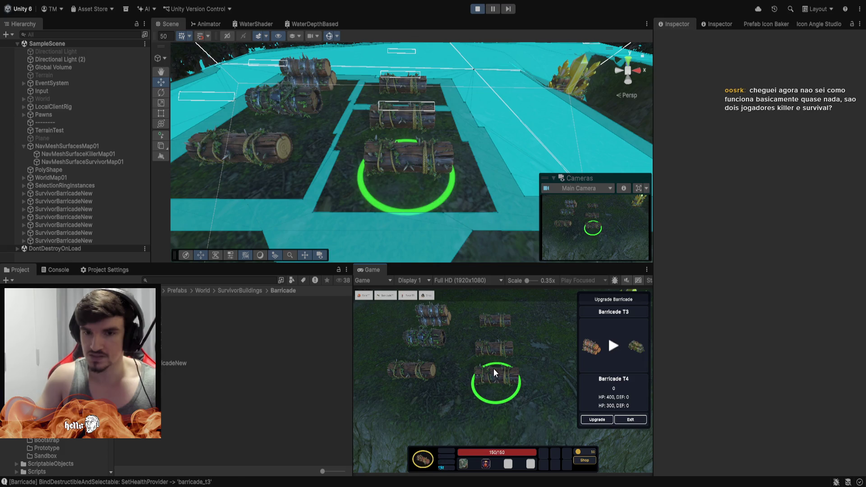
{"action": "left_click", "coordinate": [597, 419]}
{"action": "left_click", "coordinate": [597, 419]}
{"action": "left_click", "coordinate": [596, 419]}
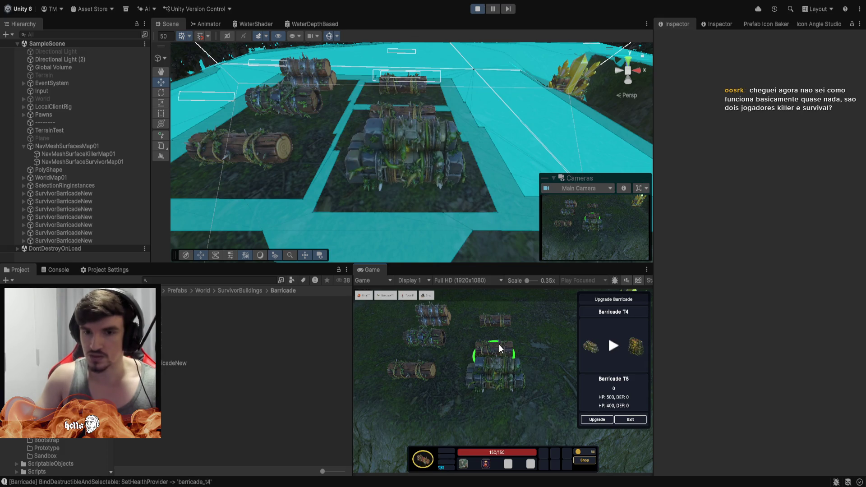
{"action": "left_click", "coordinate": [599, 419]}
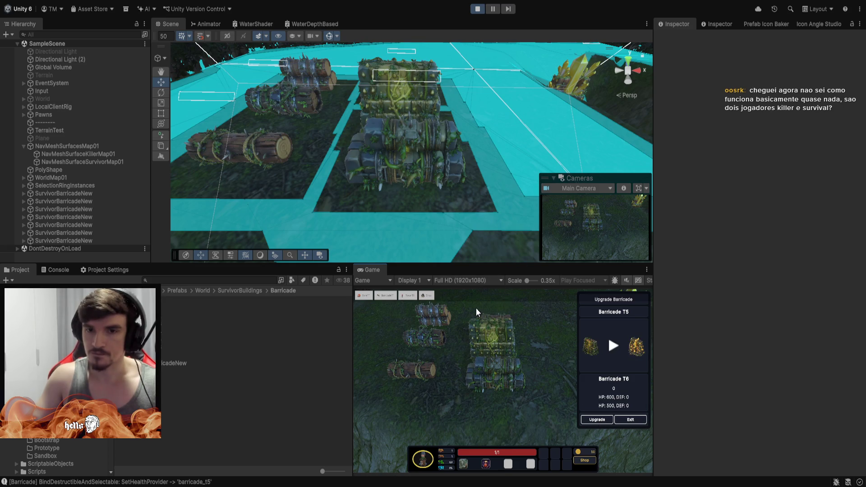
- Upgrade a small log barricade through every tier up to tier 6
{"action": "left_click", "coordinate": [508, 320]}
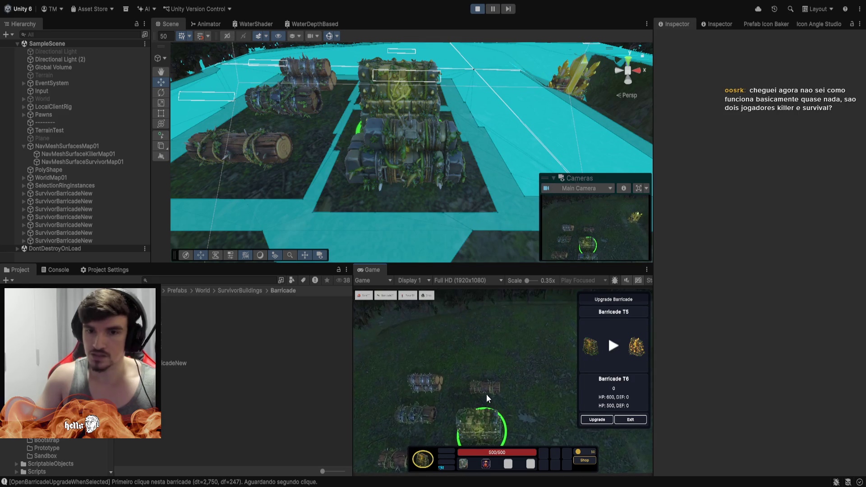
{"action": "left_click", "coordinate": [487, 388]}
{"action": "left_click", "coordinate": [487, 388]}
{"action": "left_click", "coordinate": [600, 419]}
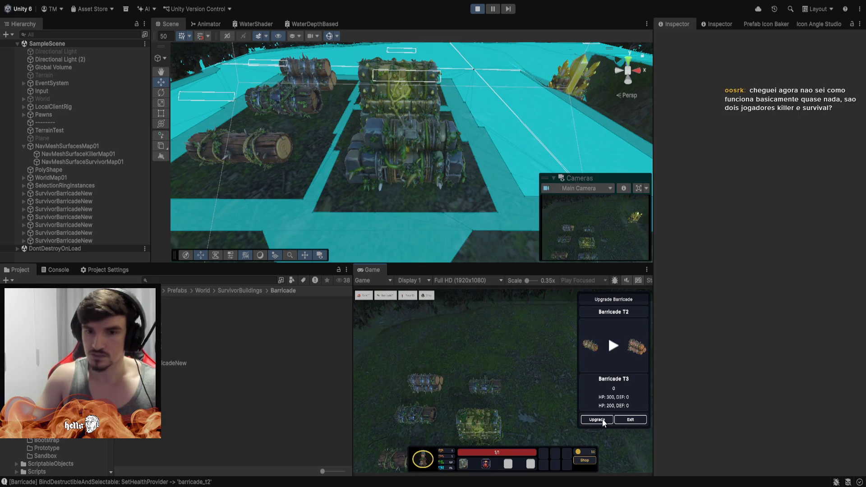
{"action": "left_click", "coordinate": [602, 420]}
{"action": "left_click", "coordinate": [602, 420]}
{"action": "left_click", "coordinate": [603, 421]}
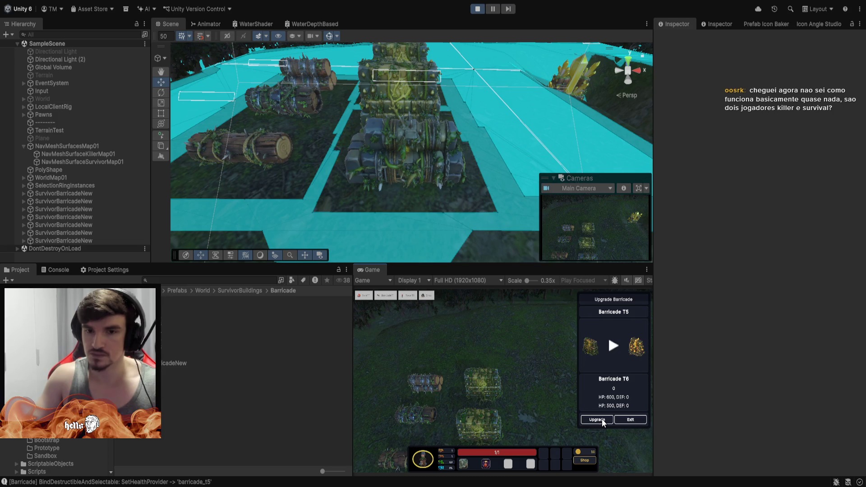
{"action": "left_click", "coordinate": [597, 420]}
{"action": "mouse_move", "coordinate": [451, 136]}
{"action": "left_mouse_down"}
{"action": "mouse_move", "coordinate": [490, 75]}
{"action": "mouse_move", "coordinate": [535, 91]}
{"action": "mouse_move", "coordinate": [518, 171]}
{"action": "mouse_move", "coordinate": [505, 139]}
{"action": "mouse_move", "coordinate": [364, 68]}
{"action": "mouse_move", "coordinate": [375, 38]}
{"action": "left_mouse_up"}
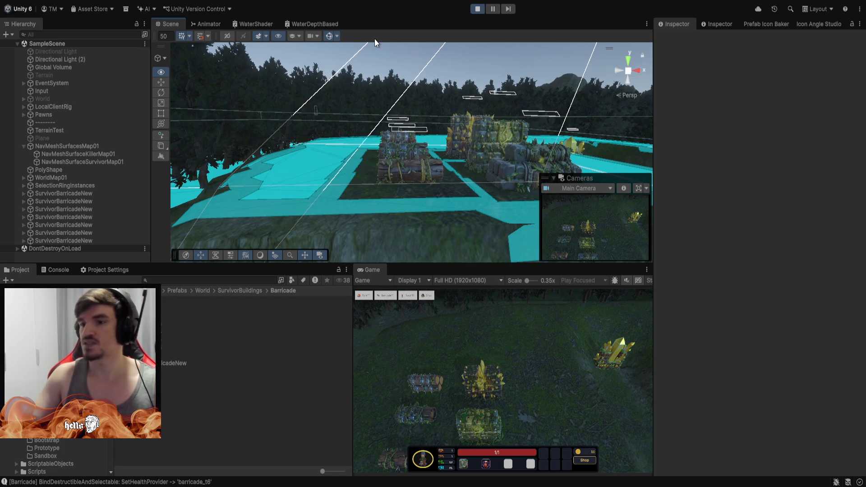
- Orbit the Scene view to inspect the navmesh carved around the upgraded crystal barricade
{"action": "mouse_move", "coordinate": [375, 39]}
{"action": "left_mouse_down"}
{"action": "mouse_move", "coordinate": [552, 49]}
{"action": "mouse_move", "coordinate": [517, 60]}
{"action": "mouse_move", "coordinate": [435, 52]}
{"action": "mouse_move", "coordinate": [447, 53]}
{"action": "left_mouse_up"}
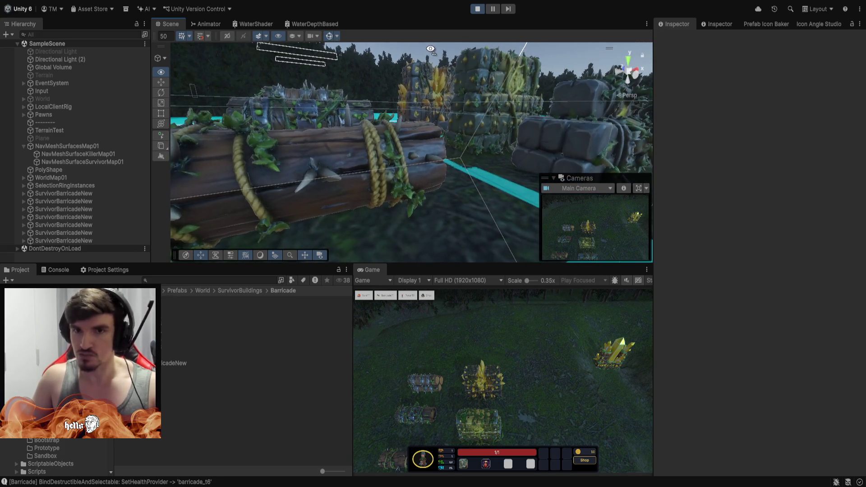
{"action": "mouse_move", "coordinate": [403, 59]}
{"action": "left_mouse_down"}
{"action": "mouse_move", "coordinate": [359, 129]}
{"action": "mouse_move", "coordinate": [422, 72]}
{"action": "mouse_move", "coordinate": [416, 76]}
{"action": "mouse_move", "coordinate": [503, 75]}
{"action": "mouse_move", "coordinate": [363, 96]}
{"action": "mouse_move", "coordinate": [341, 62]}
{"action": "mouse_move", "coordinate": [480, 32]}
{"action": "mouse_move", "coordinate": [501, 13]}
{"action": "mouse_move", "coordinate": [283, 28]}
{"action": "mouse_move", "coordinate": [253, 41]}
{"action": "mouse_move", "coordinate": [264, 9]}
{"action": "mouse_move", "coordinate": [296, 33]}
{"action": "mouse_move", "coordinate": [333, 28]}
{"action": "mouse_move", "coordinate": [349, 119]}
{"action": "mouse_move", "coordinate": [412, 149]}
{"action": "mouse_move", "coordinate": [465, 155]}
{"action": "mouse_move", "coordinate": [458, 174]}
{"action": "mouse_move", "coordinate": [469, 138]}
{"action": "mouse_move", "coordinate": [460, 70]}
{"action": "mouse_move", "coordinate": [429, 38]}
{"action": "mouse_move", "coordinate": [316, 1]}
{"action": "mouse_move", "coordinate": [393, 67]}
{"action": "mouse_move", "coordinate": [359, 7]}
{"action": "mouse_move", "coordinate": [381, 228]}
{"action": "left_mouse_up"}
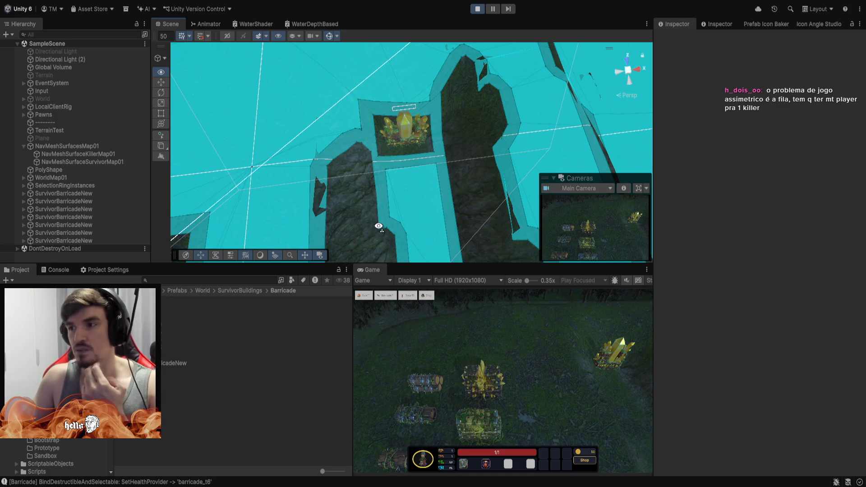
{"action": "mouse_move", "coordinate": [379, 227]}
{"action": "left_mouse_down"}
{"action": "mouse_move", "coordinate": [493, 170]}
{"action": "mouse_move", "coordinate": [753, 101]}
{"action": "left_mouse_up"}
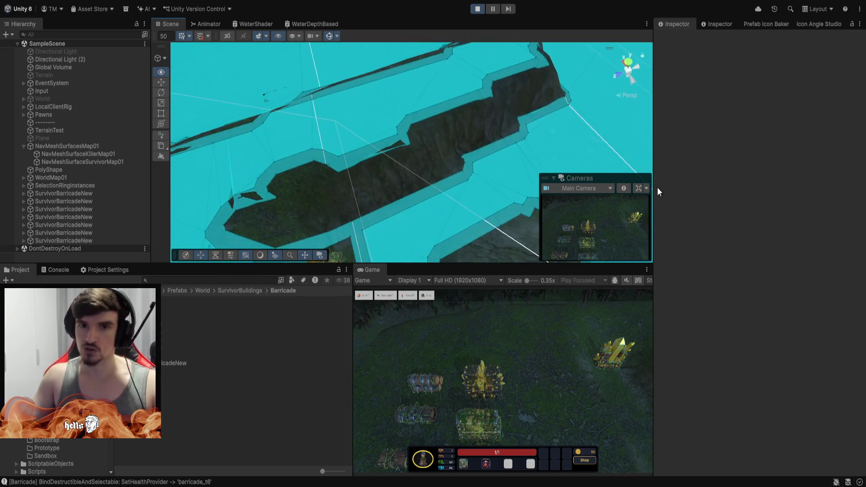
{"action": "mouse_move", "coordinate": [656, 187]}
{"action": "left_mouse_down"}
{"action": "mouse_move", "coordinate": [396, 176]}
{"action": "mouse_move", "coordinate": [391, 212]}
{"action": "mouse_move", "coordinate": [373, 216]}
{"action": "mouse_move", "coordinate": [370, 151]}
{"action": "mouse_move", "coordinate": [247, 111]}
{"action": "mouse_move", "coordinate": [243, 96]}
{"action": "mouse_move", "coordinate": [218, 135]}
{"action": "mouse_move", "coordinate": [303, 181]}
{"action": "left_mouse_up"}
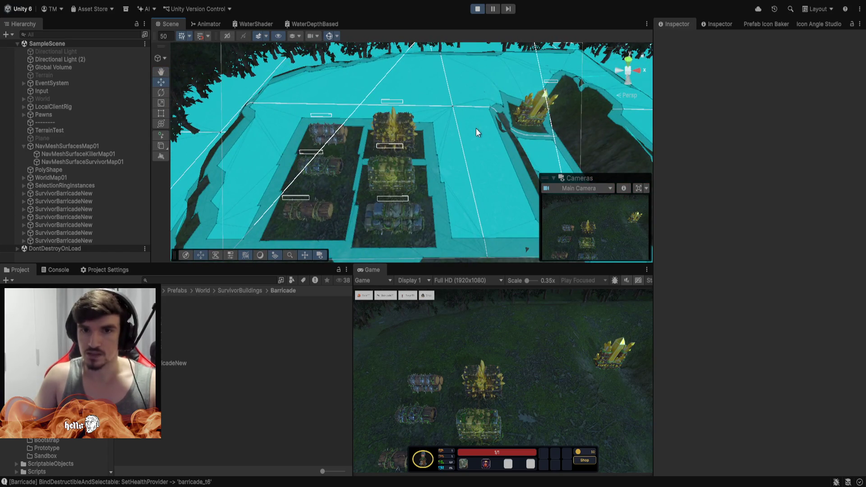
{"action": "mouse_move", "coordinate": [477, 130]}
{"action": "left_mouse_down"}
{"action": "mouse_move", "coordinate": [536, 123]}
{"action": "mouse_move", "coordinate": [476, 124]}
{"action": "mouse_move", "coordinate": [404, 182]}
{"action": "mouse_move", "coordinate": [443, 168]}
{"action": "mouse_move", "coordinate": [472, 121]}
{"action": "left_mouse_up"}
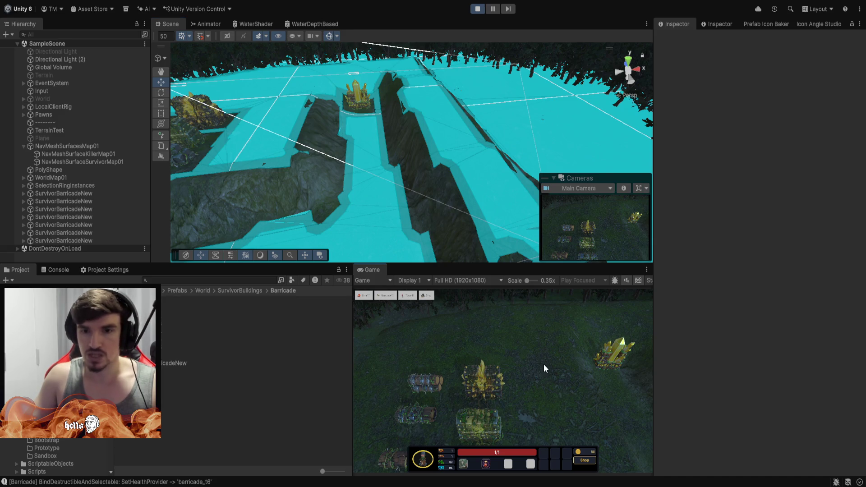
- Pan the game camera to open grass and place a survivor tower there
{"action": "key", "text": "d"}
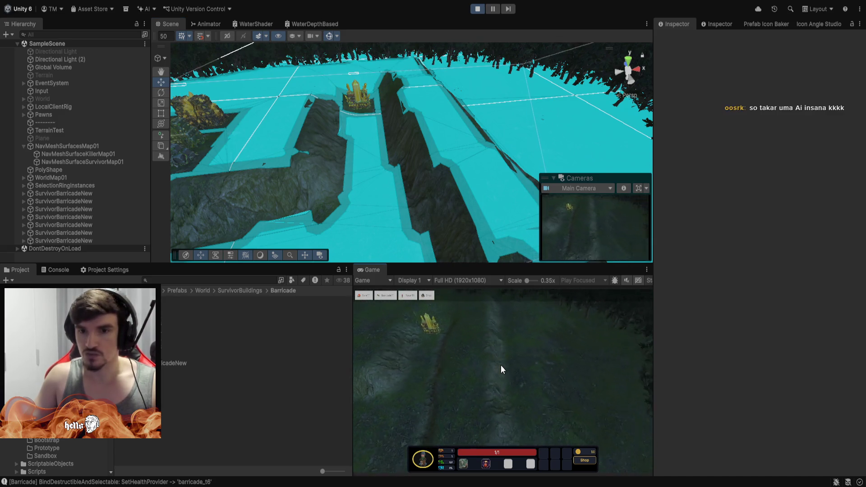
{"action": "key", "text": "s"}
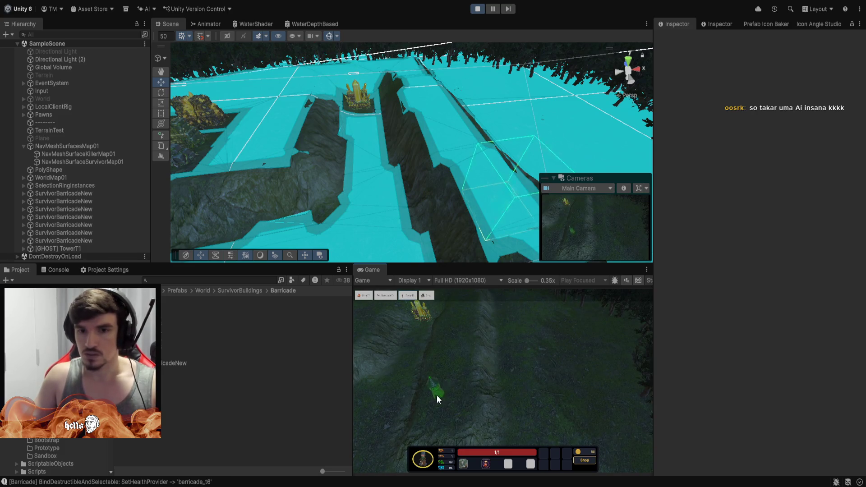
{"action": "key", "text": "a"}
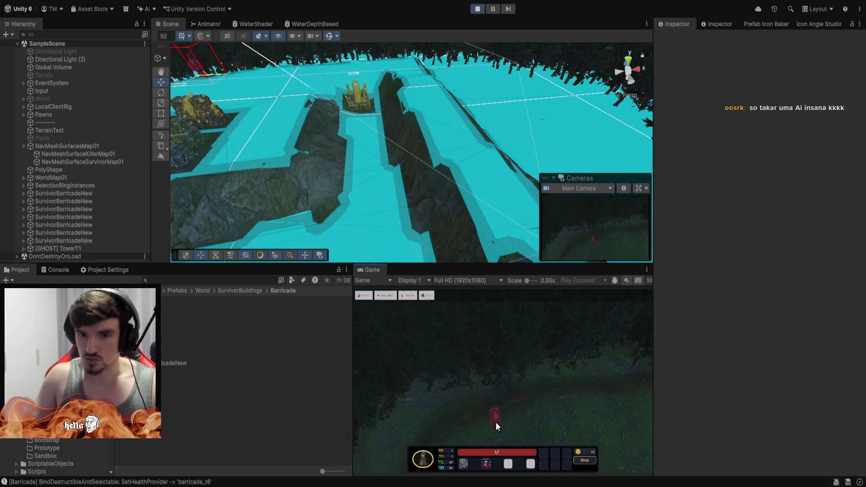
{"action": "key", "text": "a"}
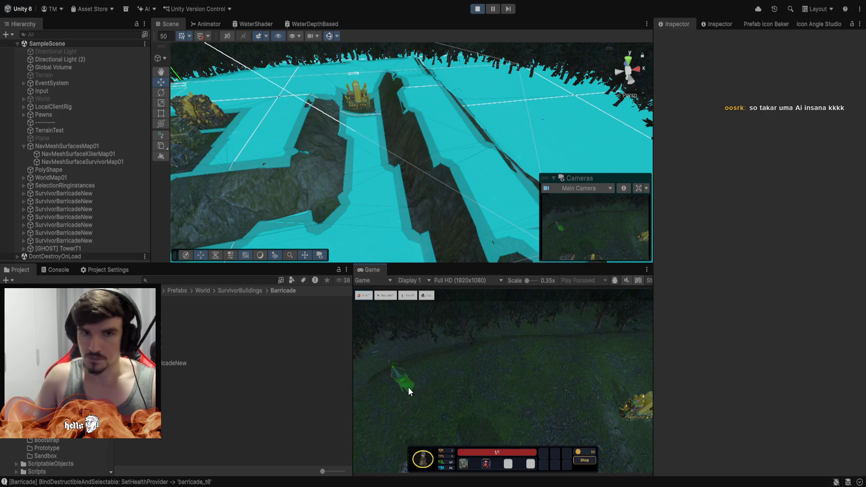
{"action": "mouse_move", "coordinate": [360, 180]}
{"action": "left_mouse_down"}
{"action": "mouse_move", "coordinate": [325, 6]}
{"action": "mouse_move", "coordinate": [407, 154]}
{"action": "mouse_move", "coordinate": [369, 178]}
{"action": "mouse_move", "coordinate": [447, 249]}
{"action": "left_mouse_up"}
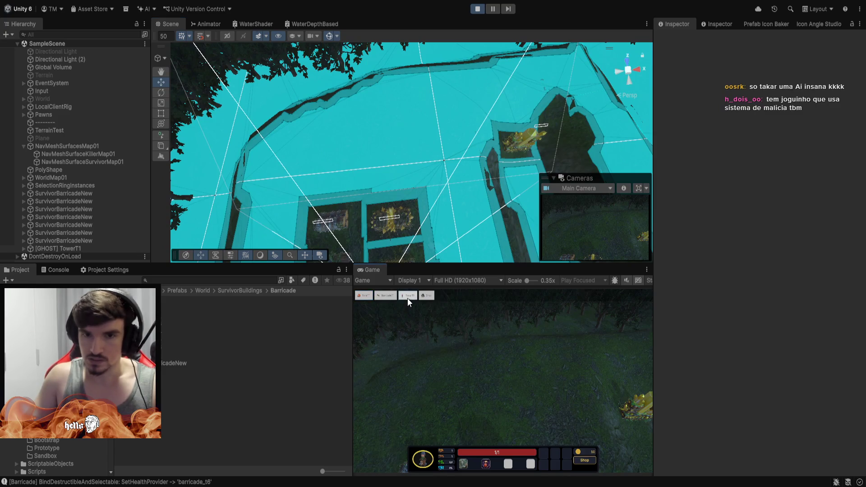
{"action": "left_click", "coordinate": [410, 382]}
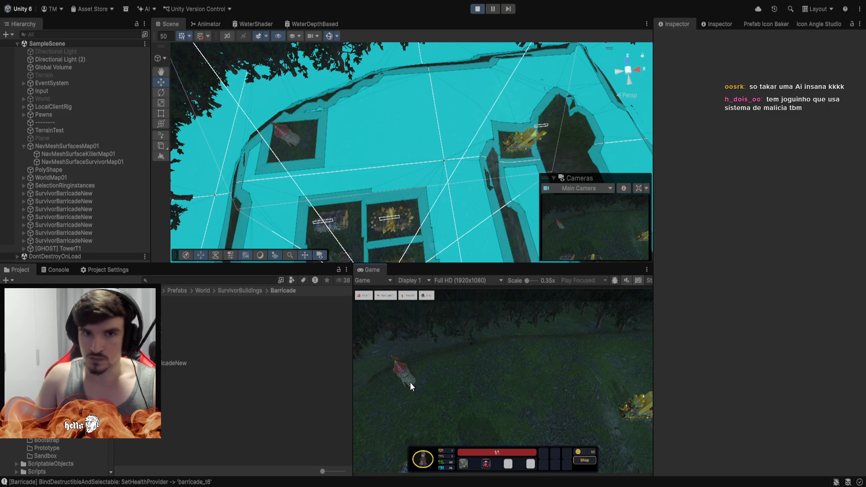
{"action": "mouse_move", "coordinate": [429, 149]}
{"action": "left_mouse_down"}
{"action": "mouse_move", "coordinate": [353, 110]}
{"action": "mouse_move", "coordinate": [414, 40]}
{"action": "left_mouse_up"}
{"action": "scroll", "coordinate": [415, 40], "scroll_direction": "down", "scroll_amount": 5}
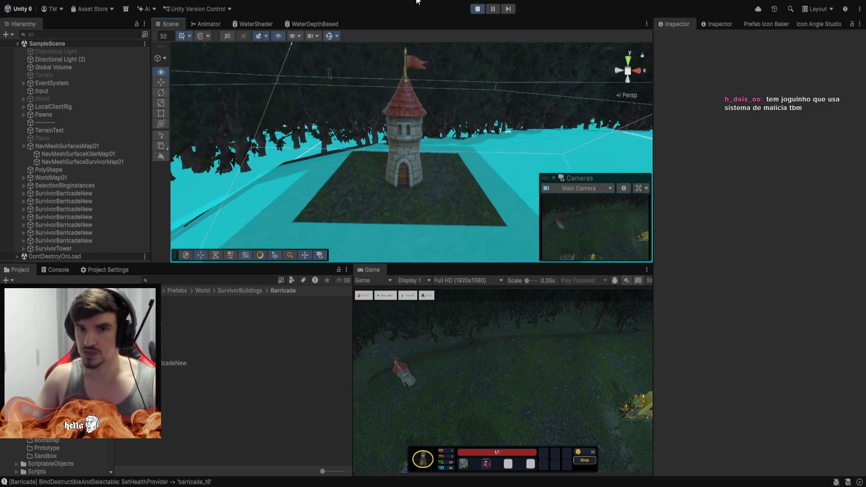
{"action": "mouse_move", "coordinate": [384, 88]}
{"action": "left_mouse_down"}
{"action": "mouse_move", "coordinate": [344, 143]}
{"action": "mouse_move", "coordinate": [388, 122]}
{"action": "mouse_move", "coordinate": [438, 118]}
{"action": "left_mouse_up"}
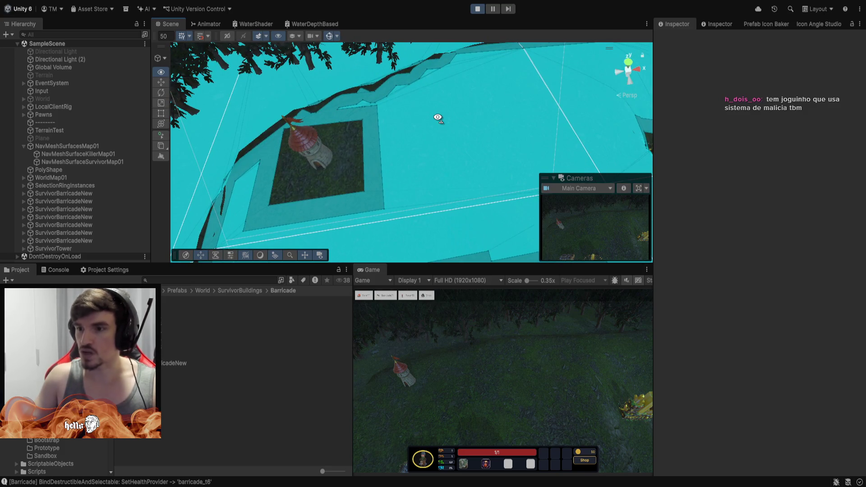
{"action": "mouse_move", "coordinate": [437, 118]}
{"action": "left_mouse_down"}
{"action": "mouse_move", "coordinate": [591, 117]}
{"action": "mouse_move", "coordinate": [396, 95]}
{"action": "mouse_move", "coordinate": [393, 20]}
{"action": "mouse_move", "coordinate": [379, 14]}
{"action": "mouse_move", "coordinate": [340, 108]}
{"action": "mouse_move", "coordinate": [406, 54]}
{"action": "mouse_move", "coordinate": [514, 6]}
{"action": "mouse_move", "coordinate": [192, 51]}
{"action": "mouse_move", "coordinate": [394, 53]}
{"action": "mouse_move", "coordinate": [408, 76]}
{"action": "mouse_move", "coordinate": [405, 94]}
{"action": "mouse_move", "coordinate": [239, 118]}
{"action": "mouse_move", "coordinate": [408, 106]}
{"action": "mouse_move", "coordinate": [407, 128]}
{"action": "left_mouse_up"}
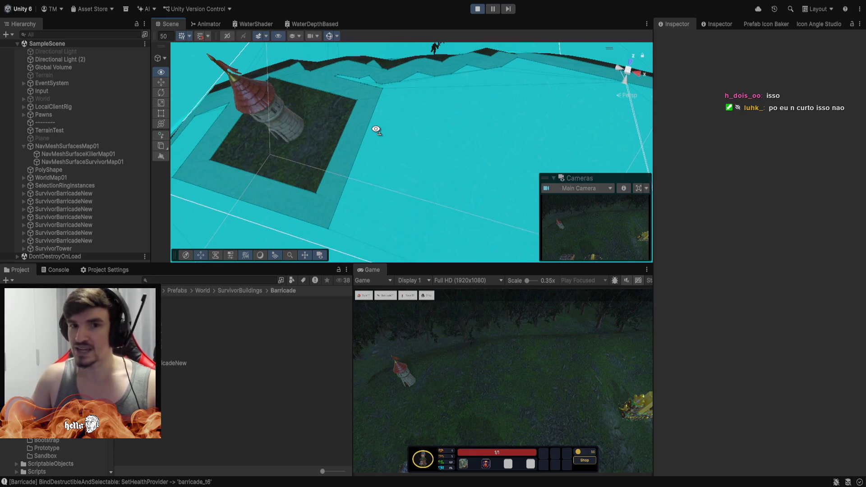
{"action": "mouse_move", "coordinate": [376, 129]}
{"action": "left_mouse_down"}
{"action": "mouse_move", "coordinate": [410, 120]}
{"action": "mouse_move", "coordinate": [323, 106]}
{"action": "mouse_move", "coordinate": [503, 81]}
{"action": "mouse_move", "coordinate": [411, 77]}
{"action": "mouse_move", "coordinate": [400, 45]}
{"action": "mouse_move", "coordinate": [370, 75]}
{"action": "mouse_move", "coordinate": [388, 76]}
{"action": "left_mouse_up"}
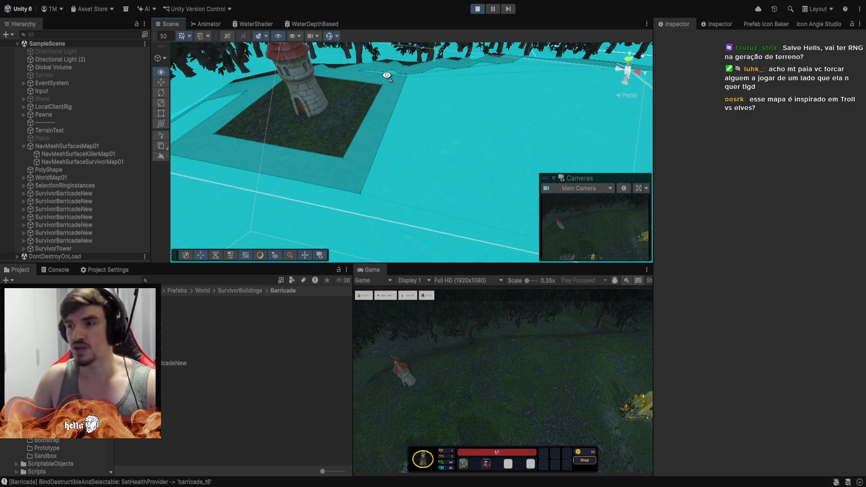
{"action": "key", "text": "alt+Tab"}
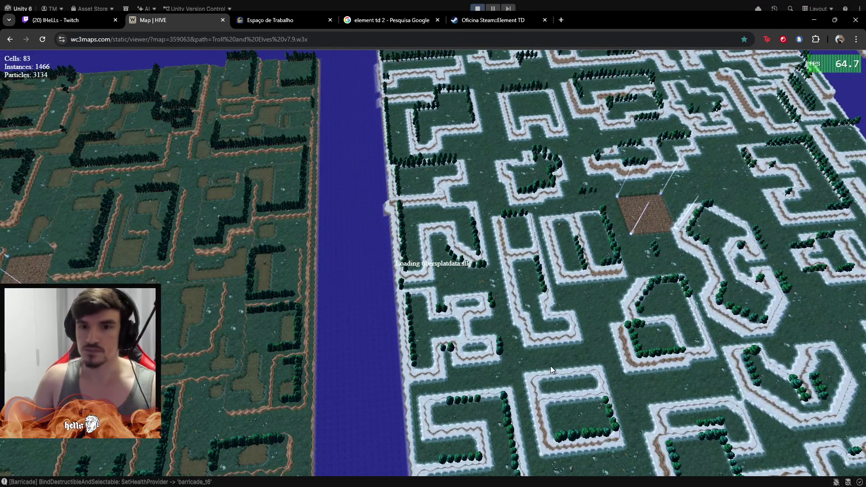
{"action": "mouse_move", "coordinate": [550, 367]}
{"action": "left_mouse_down"}
{"action": "mouse_move", "coordinate": [505, 293]}
{"action": "mouse_move", "coordinate": [318, 367]}
{"action": "mouse_move", "coordinate": [347, 403]}
{"action": "mouse_move", "coordinate": [424, 274]}
{"action": "left_mouse_up"}
{"action": "mouse_move", "coordinate": [363, 167]}
{"action": "left_mouse_down"}
{"action": "mouse_move", "coordinate": [351, 248]}
{"action": "mouse_move", "coordinate": [454, 256]}
{"action": "left_mouse_up"}
{"action": "scroll", "coordinate": [379, 171], "scroll_direction": "up", "scroll_amount": 5}
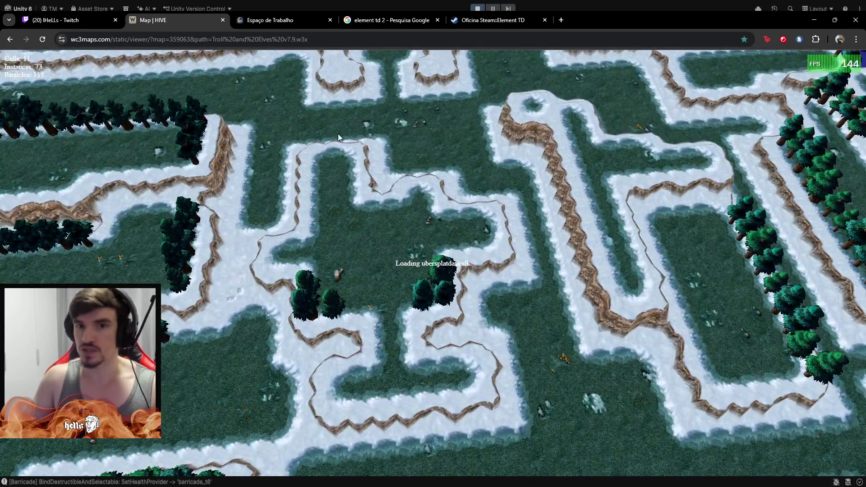
{"action": "left_click_drag", "start_coordinate": [340, 136], "coordinate": [344, 319]}
{"action": "scroll", "coordinate": [424, 278], "scroll_direction": "up", "scroll_amount": 4}
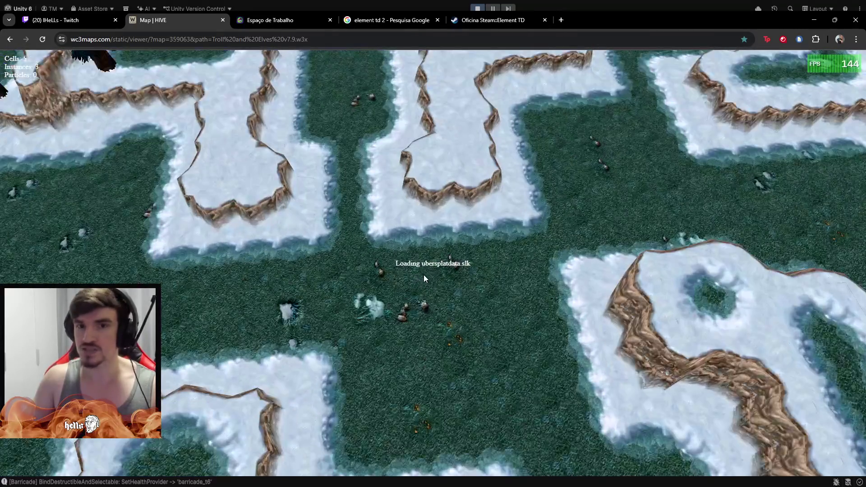
{"action": "left_click_drag", "start_coordinate": [497, 333], "coordinate": [474, 297]}
{"action": "mouse_move", "coordinate": [455, 264]}
{"action": "left_mouse_down"}
{"action": "mouse_move", "coordinate": [405, 179]}
{"action": "mouse_move", "coordinate": [464, 183]}
{"action": "left_mouse_up"}
{"action": "scroll", "coordinate": [406, 184], "scroll_direction": "down", "scroll_amount": 5}
{"action": "scroll", "coordinate": [467, 185], "scroll_direction": "down", "scroll_amount": 2}
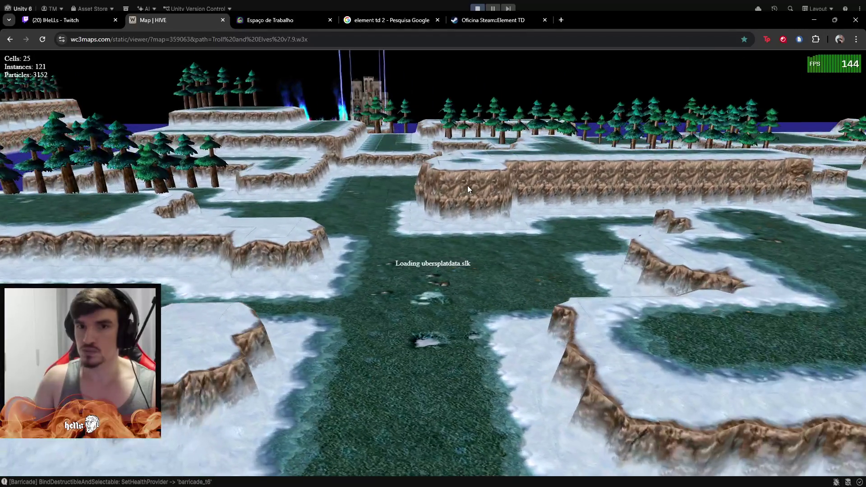
{"action": "mouse_move", "coordinate": [396, 141]}
{"action": "left_mouse_down"}
{"action": "mouse_move", "coordinate": [396, 151]}
{"action": "mouse_move", "coordinate": [418, 119]}
{"action": "mouse_move", "coordinate": [393, 304]}
{"action": "left_mouse_up"}
{"action": "scroll", "coordinate": [403, 184], "scroll_direction": "up", "scroll_amount": 3}
{"action": "scroll", "coordinate": [404, 183], "scroll_direction": "down", "scroll_amount": 5}
{"action": "scroll", "coordinate": [329, 159], "scroll_direction": "up", "scroll_amount": 3}
{"action": "scroll", "coordinate": [315, 124], "scroll_direction": "up", "scroll_amount": 4}
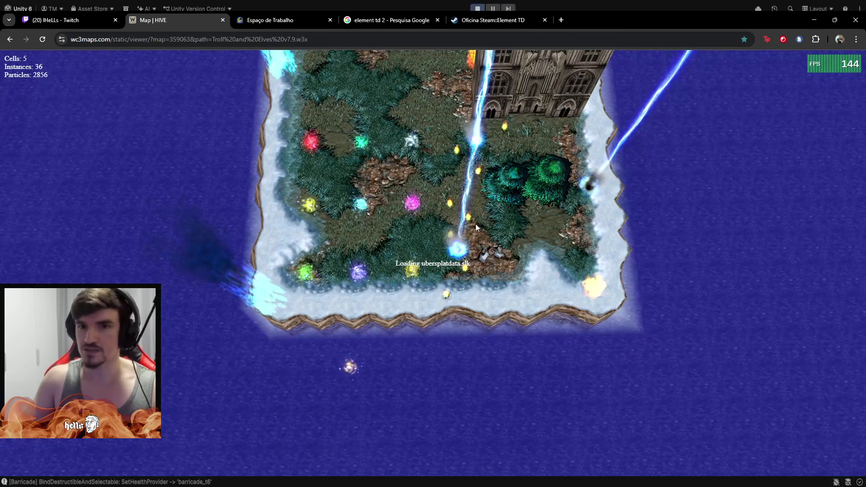
{"action": "scroll", "coordinate": [474, 223], "scroll_direction": "down", "scroll_amount": 3}
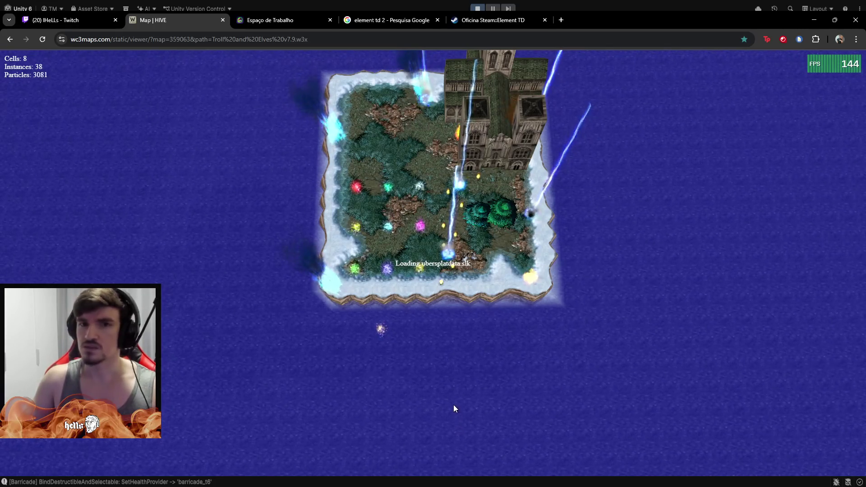
{"action": "scroll", "coordinate": [451, 402], "scroll_direction": "down", "scroll_amount": 3}
{"action": "left_click_drag", "start_coordinate": [456, 371], "coordinate": [420, 116]}
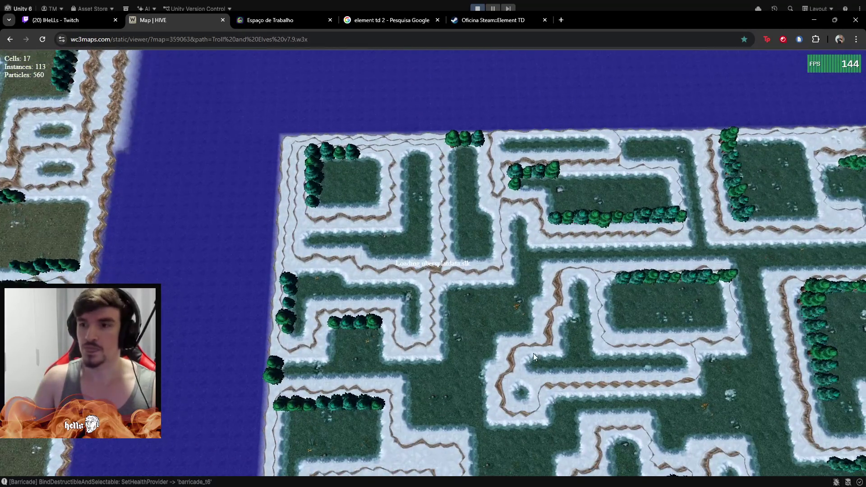
{"action": "left_click_drag", "start_coordinate": [533, 356], "coordinate": [372, 39]}
{"action": "left_click_drag", "start_coordinate": [264, 242], "coordinate": [301, 235]}
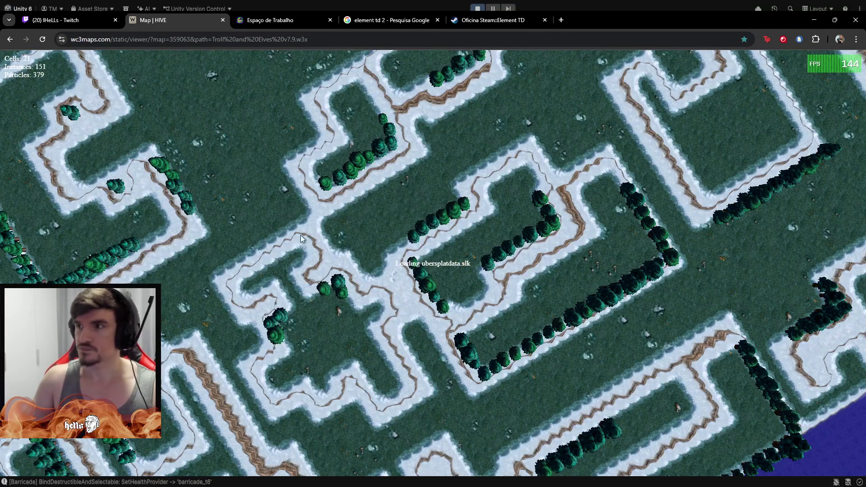
{"action": "mouse_move", "coordinate": [478, 363]}
{"action": "left_mouse_down"}
{"action": "mouse_move", "coordinate": [425, 251]}
{"action": "mouse_move", "coordinate": [416, 275]}
{"action": "mouse_move", "coordinate": [382, 238]}
{"action": "mouse_move", "coordinate": [391, 288]}
{"action": "mouse_move", "coordinate": [448, 286]}
{"action": "left_mouse_up"}
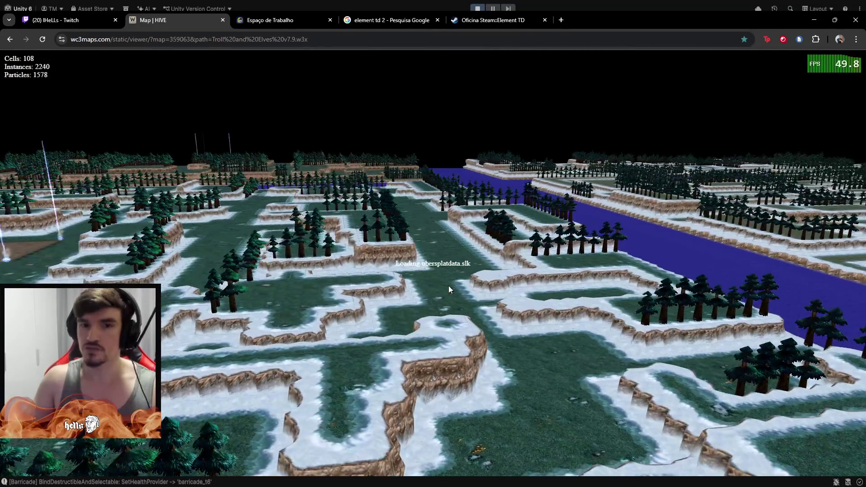
{"action": "left_click_drag", "start_coordinate": [247, 192], "coordinate": [384, 213]}
{"action": "mouse_move", "coordinate": [424, 337]}
{"action": "left_mouse_down"}
{"action": "mouse_move", "coordinate": [454, 339]}
{"action": "mouse_move", "coordinate": [450, 331]}
{"action": "left_mouse_up"}
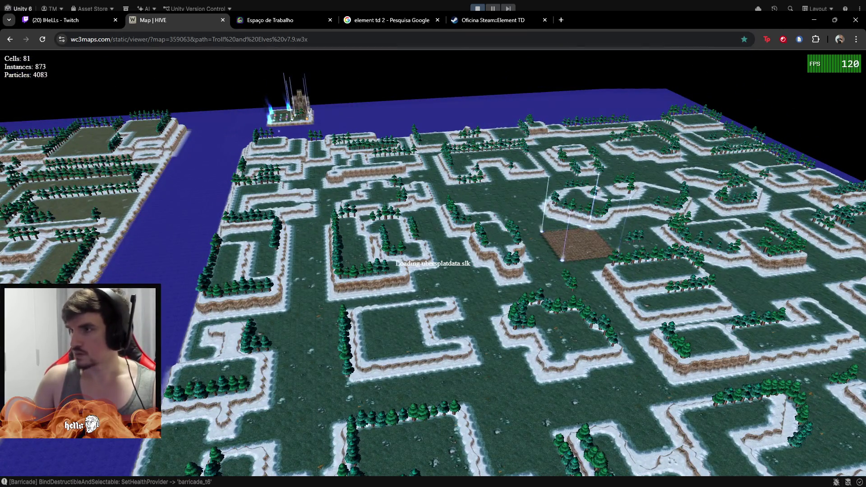
{"action": "key", "text": "alt+Tab"}
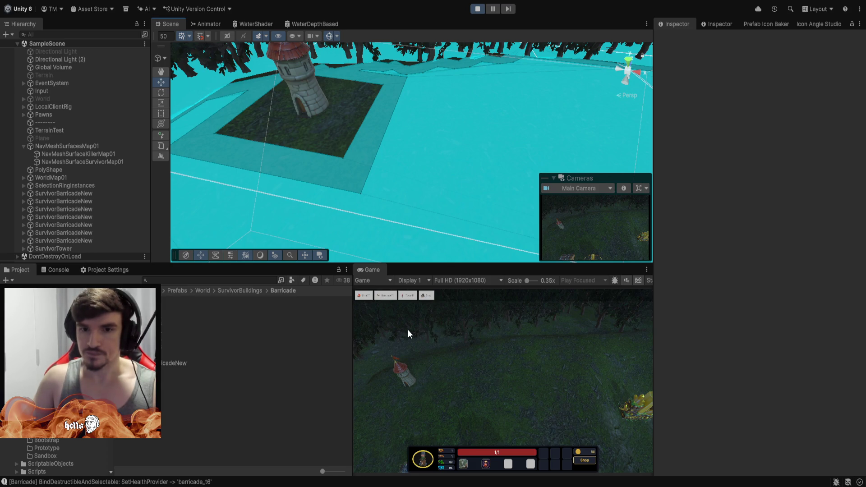
- Choose Tower T1 from the build bar to preview a ghost tower beside the existing one
{"action": "left_click", "coordinate": [409, 300]}
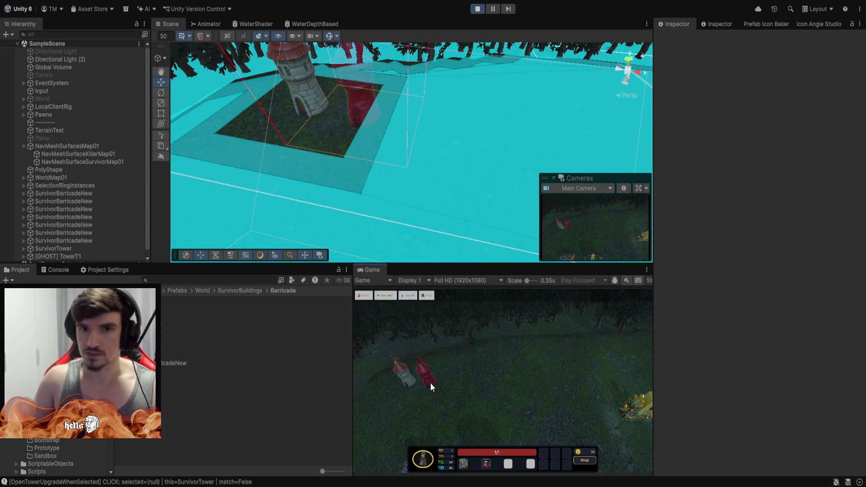
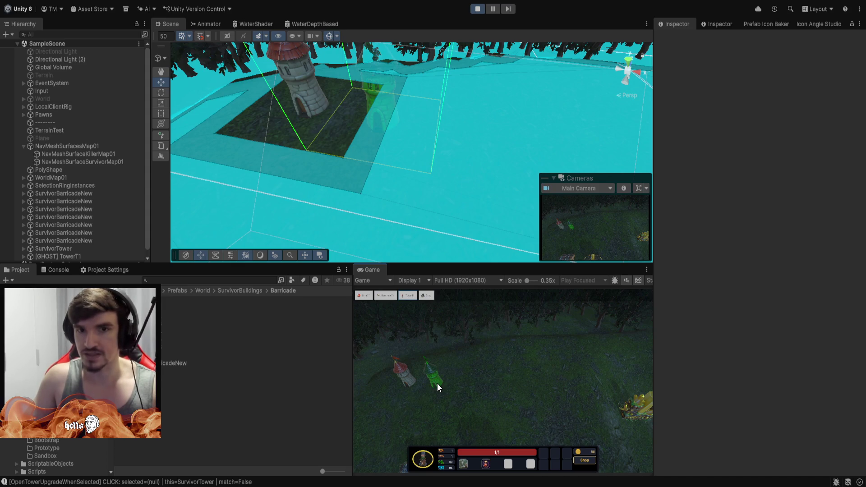
- Place the second tower, then upgrade the first tower through every tier up to T7
{"action": "left_click", "coordinate": [437, 383]}
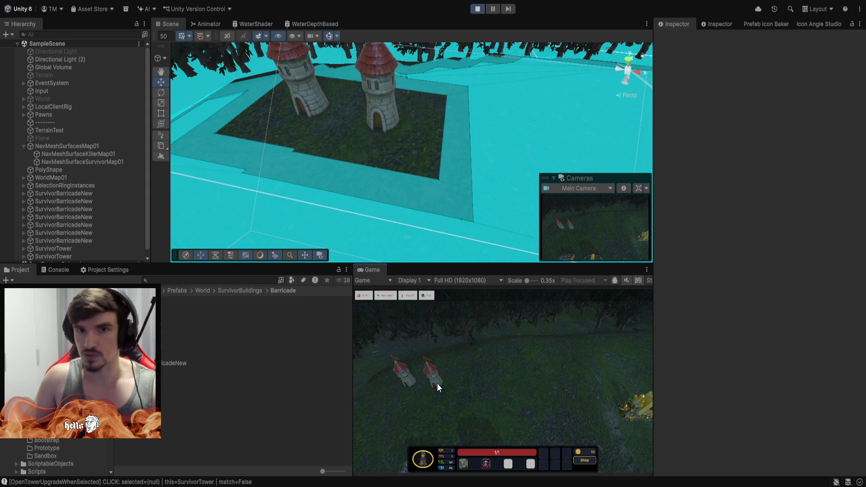
{"action": "left_click", "coordinate": [406, 382]}
{"action": "left_click", "coordinate": [591, 421]}
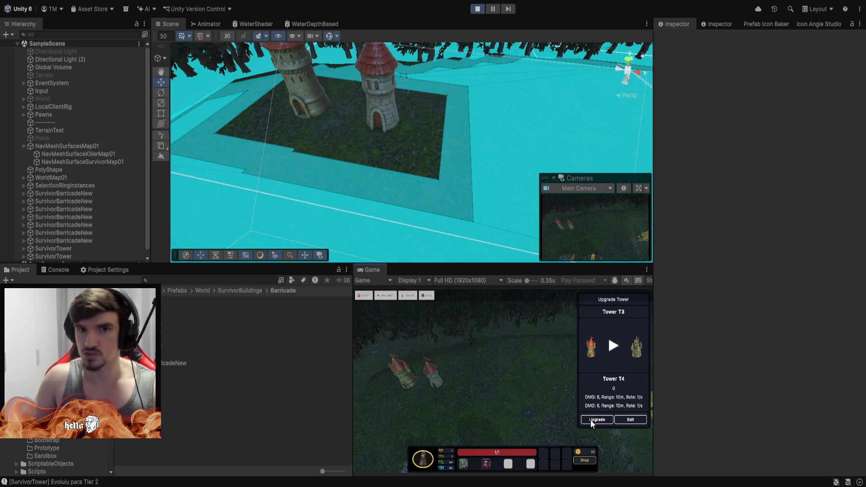
{"action": "left_click", "coordinate": [592, 420]}
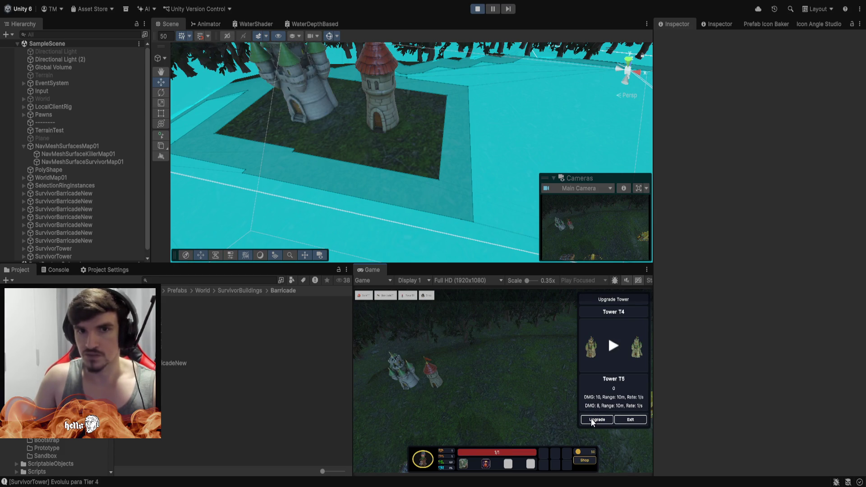
{"action": "left_click", "coordinate": [591, 420]}
{"action": "left_click", "coordinate": [592, 420]}
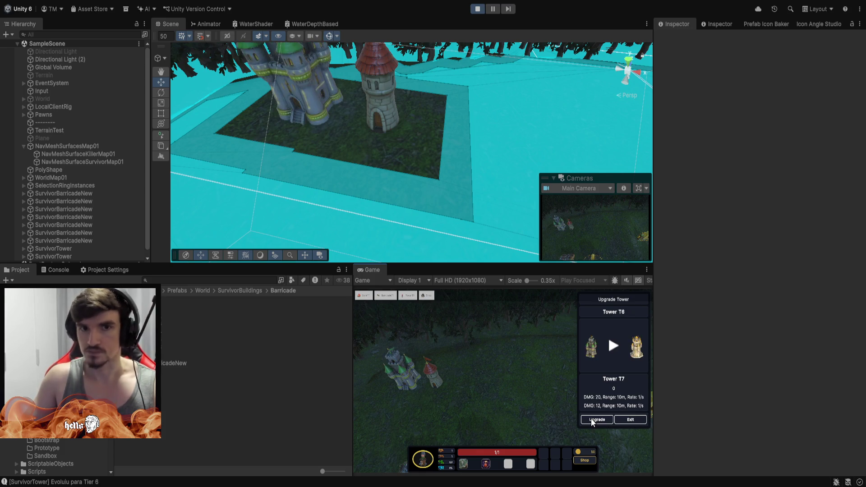
{"action": "left_click", "coordinate": [593, 420]}
- Reframe the view and select the small red second tower
{"action": "mouse_move", "coordinate": [406, 117]}
{"action": "left_mouse_down"}
{"action": "mouse_move", "coordinate": [422, 88]}
{"action": "mouse_move", "coordinate": [441, 136]}
{"action": "mouse_move", "coordinate": [447, 122]}
{"action": "mouse_move", "coordinate": [424, 170]}
{"action": "mouse_move", "coordinate": [414, 171]}
{"action": "mouse_move", "coordinate": [434, 166]}
{"action": "mouse_move", "coordinate": [427, 158]}
{"action": "mouse_move", "coordinate": [428, 167]}
{"action": "mouse_move", "coordinate": [368, 159]}
{"action": "left_mouse_up"}
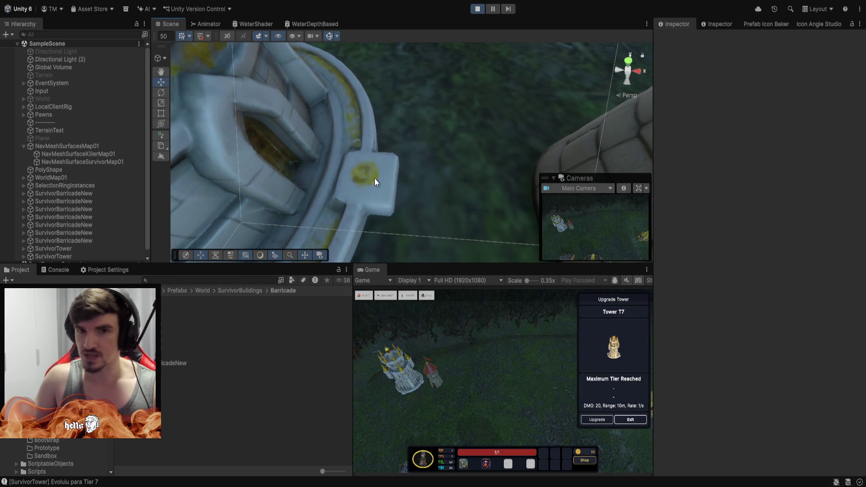
{"action": "scroll", "coordinate": [456, 186], "scroll_direction": "down", "scroll_amount": 5}
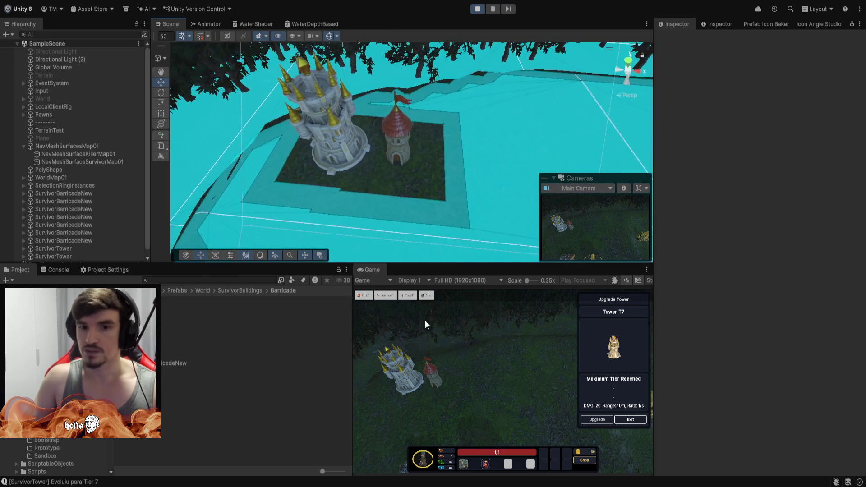
{"action": "left_click", "coordinate": [437, 381]}
- Upgrade the red tower to its top tier, close the panel, and zoom and orbit over both towers
{"action": "left_click", "coordinate": [597, 419]}
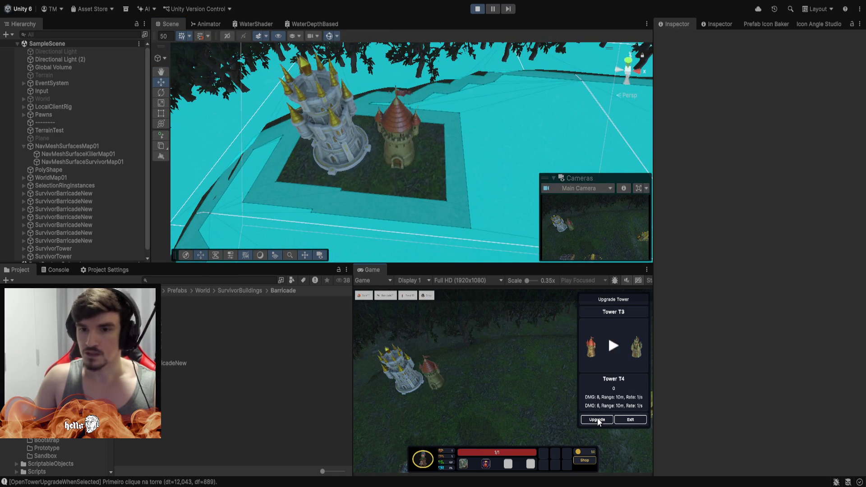
{"action": "left_click", "coordinate": [630, 420]}
{"action": "scroll", "coordinate": [425, 115], "scroll_direction": "up", "scroll_amount": 5}
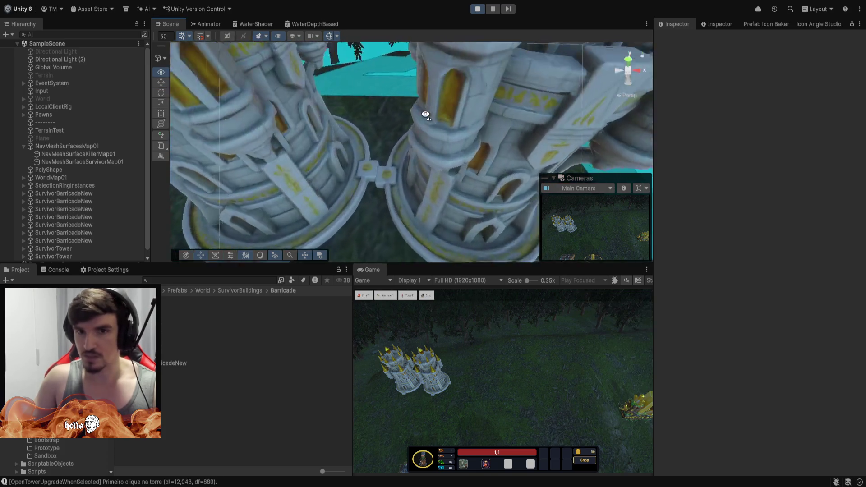
{"action": "scroll", "coordinate": [426, 115], "scroll_direction": "up", "scroll_amount": 5}
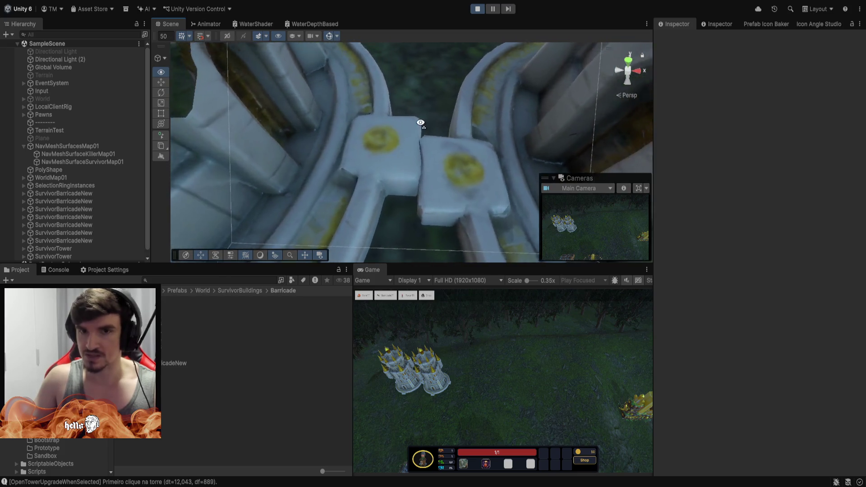
{"action": "scroll", "coordinate": [420, 122], "scroll_direction": "up", "scroll_amount": 3}
{"action": "scroll", "coordinate": [426, 127], "scroll_direction": "down", "scroll_amount": 3}
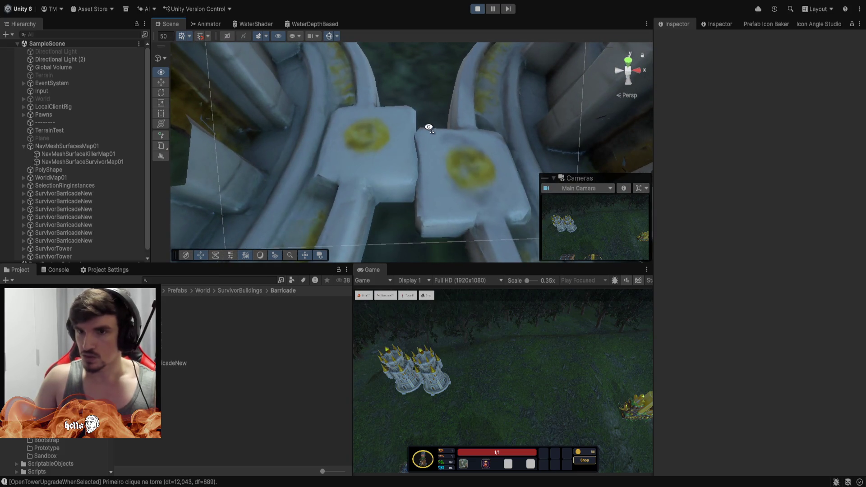
{"action": "scroll", "coordinate": [429, 128], "scroll_direction": "down", "scroll_amount": 8}
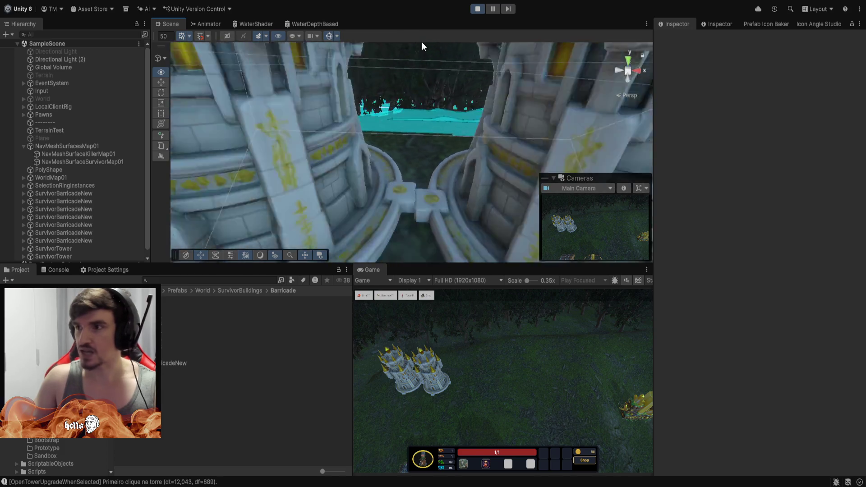
{"action": "scroll", "coordinate": [423, 45], "scroll_direction": "down", "scroll_amount": 4}
{"action": "scroll", "coordinate": [422, 39], "scroll_direction": "down", "scroll_amount": 6}
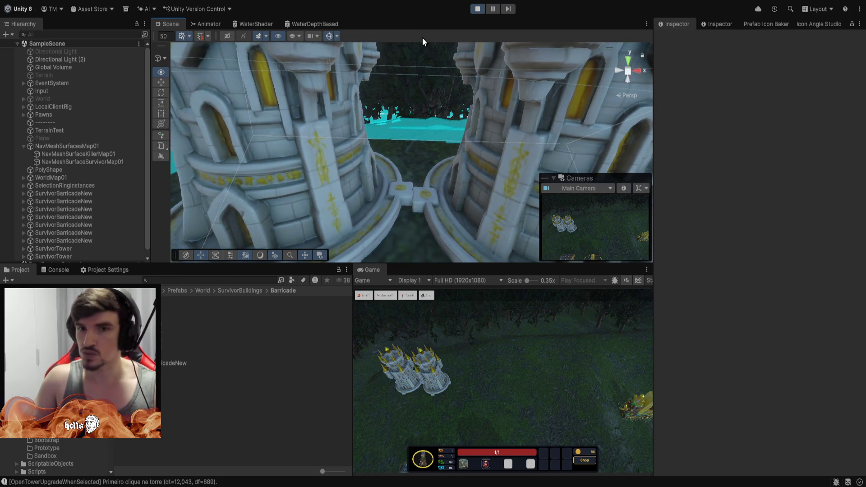
{"action": "mouse_move", "coordinate": [427, 44]}
{"action": "left_mouse_down"}
{"action": "mouse_move", "coordinate": [423, 151]}
{"action": "mouse_move", "coordinate": [439, 12]}
{"action": "mouse_move", "coordinate": [187, 15]}
{"action": "mouse_move", "coordinate": [364, 8]}
{"action": "mouse_move", "coordinate": [427, 19]}
{"action": "mouse_move", "coordinate": [474, 174]}
{"action": "mouse_move", "coordinate": [451, 16]}
{"action": "mouse_move", "coordinate": [331, 136]}
{"action": "left_mouse_up"}
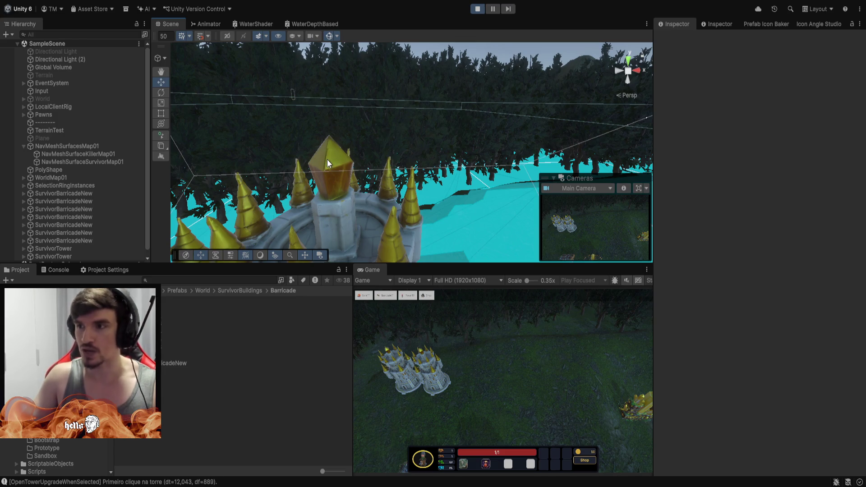
- Pick the farm building and bring its green placement preview over the terrain beside the towers
{"action": "mouse_move", "coordinate": [327, 162]}
{"action": "left_mouse_down"}
{"action": "mouse_move", "coordinate": [303, 183]}
{"action": "mouse_move", "coordinate": [304, 146]}
{"action": "mouse_move", "coordinate": [316, 178]}
{"action": "left_mouse_up"}
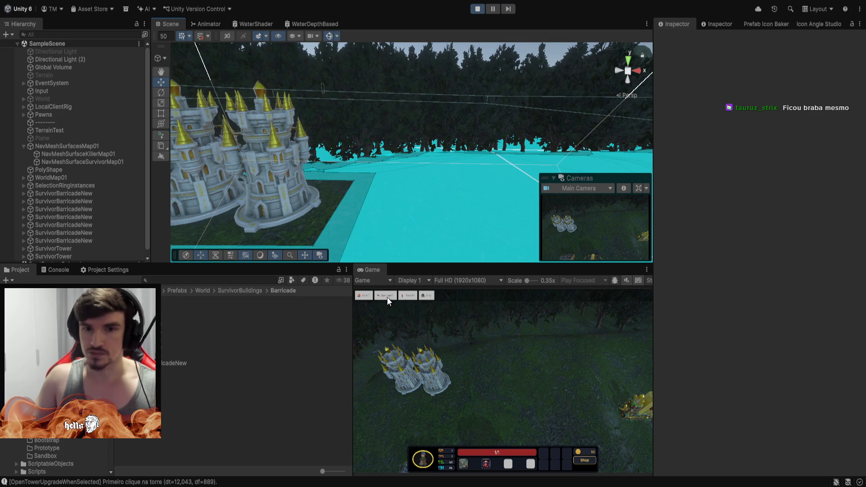
{"action": "left_click", "coordinate": [365, 296]}
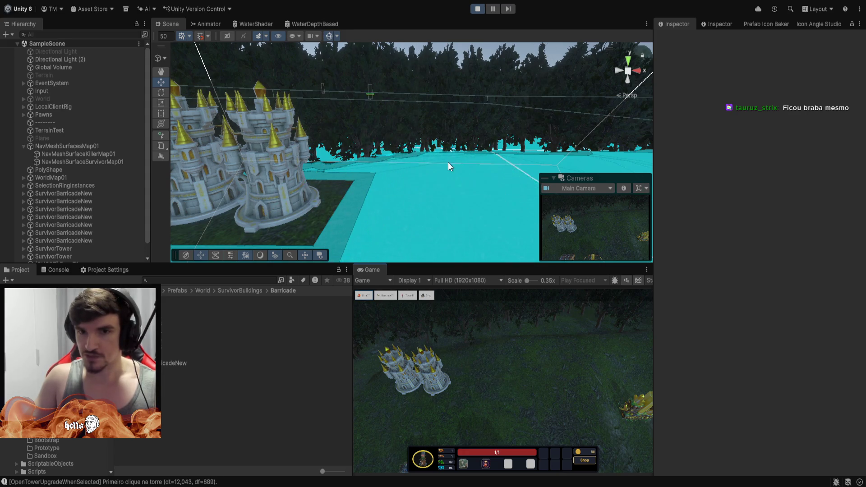
{"action": "mouse_move", "coordinate": [448, 163]}
{"action": "left_mouse_down"}
{"action": "mouse_move", "coordinate": [404, 242]}
{"action": "mouse_move", "coordinate": [421, 266]}
{"action": "left_mouse_up"}
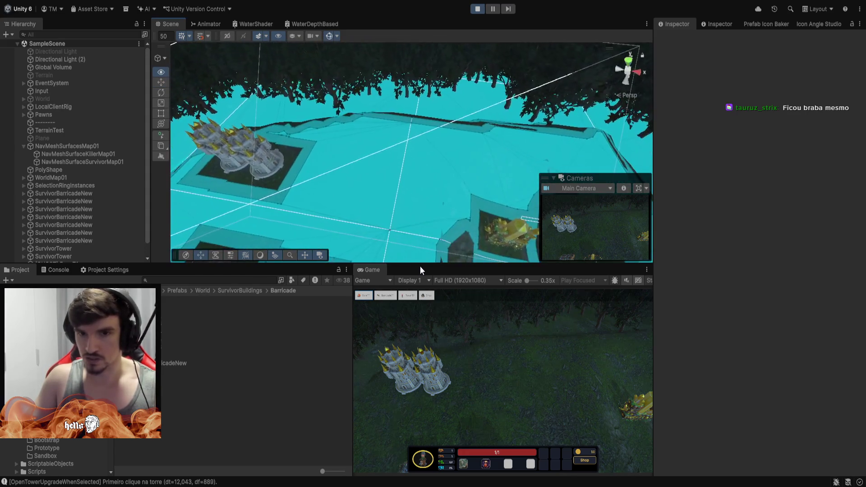
{"action": "left_click", "coordinate": [362, 295]}
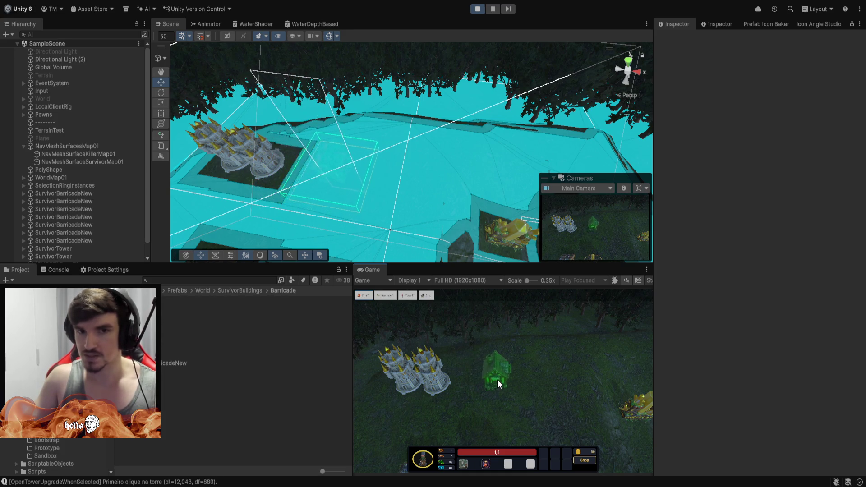
- Drop the farm house on the plot beside the towers and orbit the Scene view around it
{"action": "left_click", "coordinate": [512, 380]}
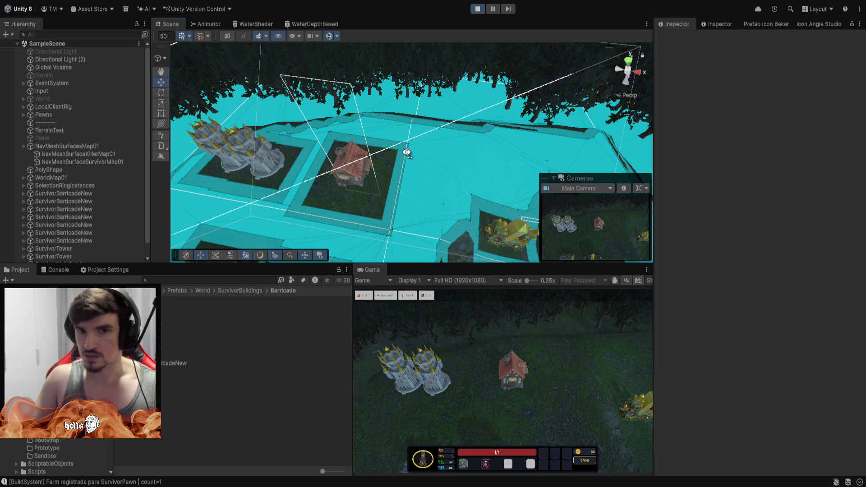
{"action": "mouse_move", "coordinate": [407, 152]}
{"action": "left_mouse_down"}
{"action": "mouse_move", "coordinate": [358, 172]}
{"action": "mouse_move", "coordinate": [382, 140]}
{"action": "mouse_move", "coordinate": [485, 105]}
{"action": "mouse_move", "coordinate": [443, 56]}
{"action": "mouse_move", "coordinate": [352, 67]}
{"action": "mouse_move", "coordinate": [71, 55]}
{"action": "left_mouse_up"}
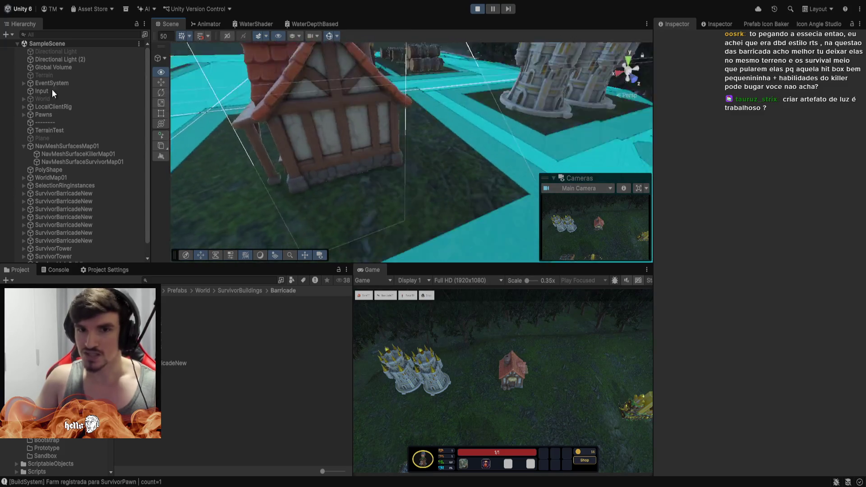
{"action": "mouse_move", "coordinate": [52, 89]}
{"action": "left_mouse_down"}
{"action": "mouse_move", "coordinate": [193, 160]}
{"action": "mouse_move", "coordinate": [403, 157]}
{"action": "left_mouse_up"}
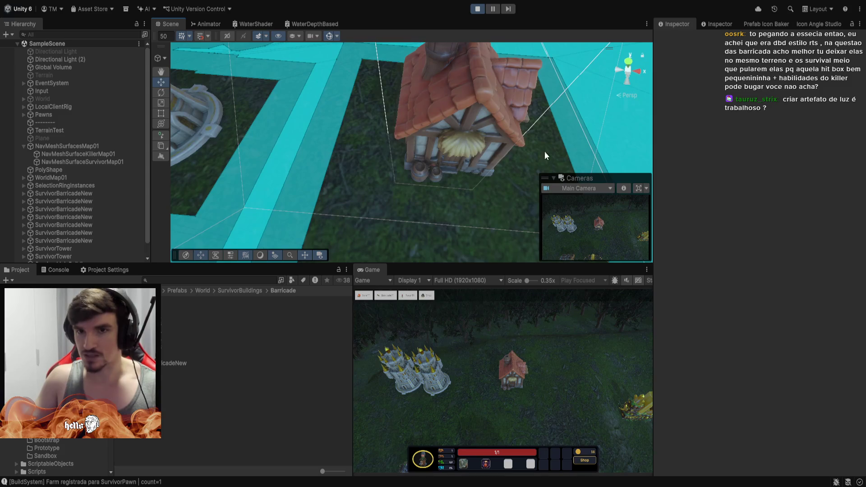
{"action": "mouse_move", "coordinate": [513, 92]}
{"action": "left_mouse_down"}
{"action": "mouse_move", "coordinate": [444, 103]}
{"action": "mouse_move", "coordinate": [440, 62]}
{"action": "mouse_move", "coordinate": [450, 57]}
{"action": "left_mouse_up"}
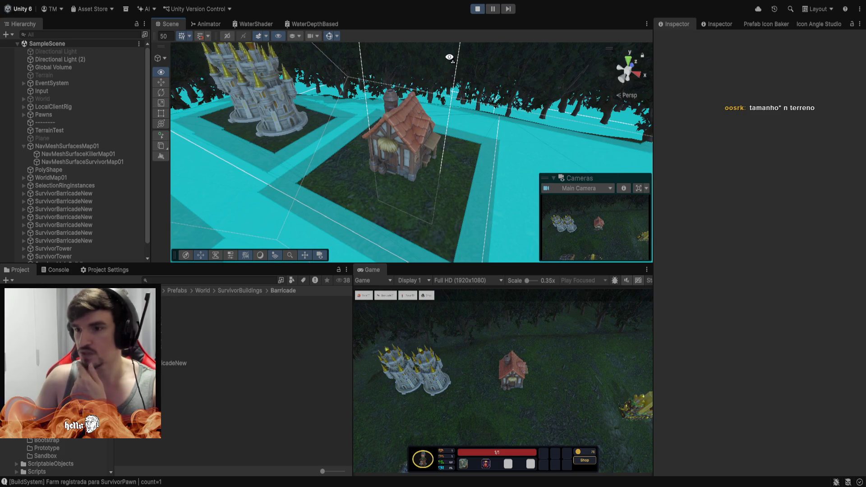
- Orbit and zoom the Scene view around the farm house and crystal tower, then pull back wide
{"action": "left_click_drag", "start_coordinate": [449, 57], "coordinate": [461, 62]}
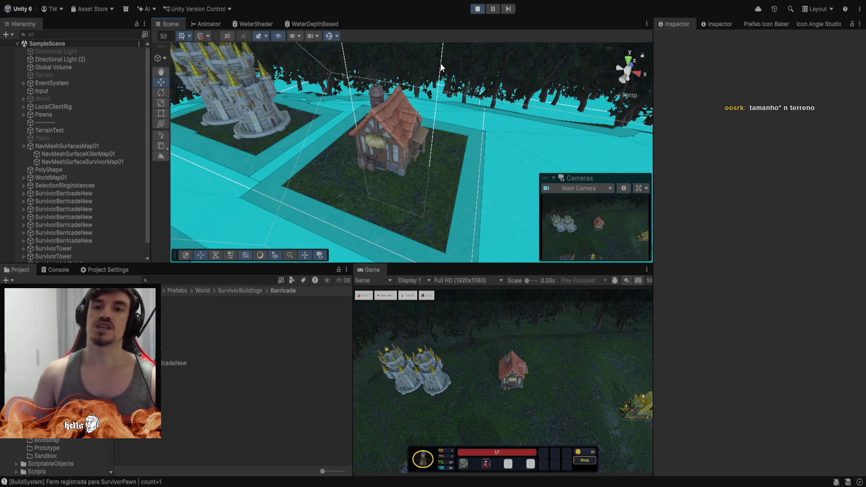
{"action": "mouse_move", "coordinate": [440, 64]}
{"action": "left_mouse_down"}
{"action": "mouse_move", "coordinate": [531, 120]}
{"action": "mouse_move", "coordinate": [605, 116]}
{"action": "mouse_move", "coordinate": [524, 164]}
{"action": "mouse_move", "coordinate": [478, 15]}
{"action": "mouse_move", "coordinate": [516, 102]}
{"action": "mouse_move", "coordinate": [506, 141]}
{"action": "mouse_move", "coordinate": [417, 223]}
{"action": "mouse_move", "coordinate": [421, 207]}
{"action": "mouse_move", "coordinate": [367, 199]}
{"action": "mouse_move", "coordinate": [485, 181]}
{"action": "mouse_move", "coordinate": [473, 186]}
{"action": "mouse_move", "coordinate": [393, 149]}
{"action": "mouse_move", "coordinate": [389, 139]}
{"action": "mouse_move", "coordinate": [439, 101]}
{"action": "mouse_move", "coordinate": [422, 91]}
{"action": "left_mouse_up"}
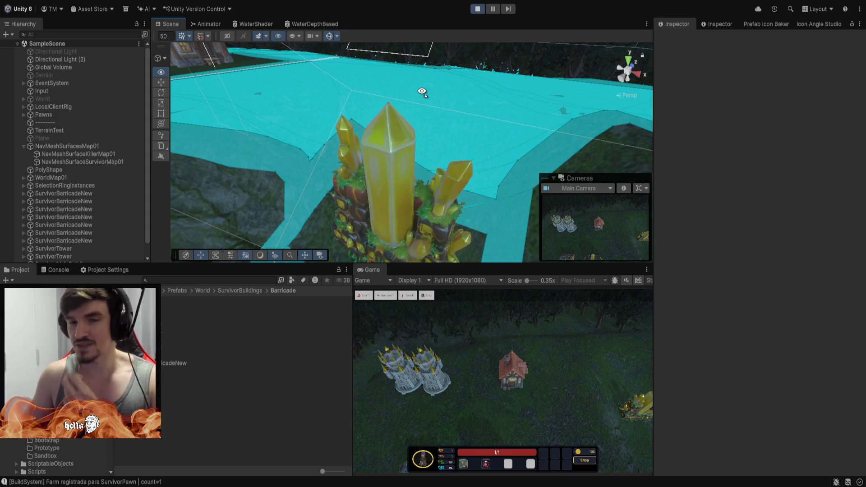
{"action": "left_click_drag", "start_coordinate": [421, 91], "coordinate": [421, 108]}
{"action": "scroll", "coordinate": [421, 108], "scroll_direction": "down", "scroll_amount": 10}
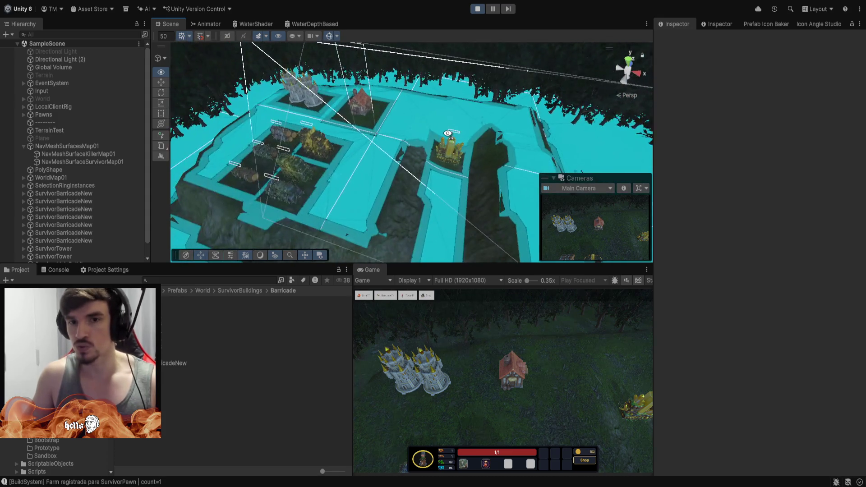
{"action": "scroll", "coordinate": [460, 131], "scroll_direction": "up", "scroll_amount": 10}
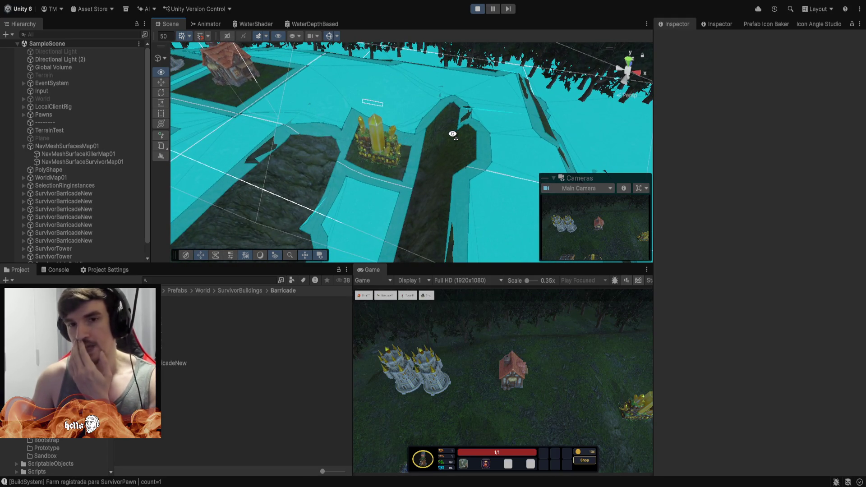
{"action": "mouse_move", "coordinate": [453, 134]}
{"action": "left_mouse_down"}
{"action": "mouse_move", "coordinate": [434, 143]}
{"action": "mouse_move", "coordinate": [438, 129]}
{"action": "mouse_move", "coordinate": [433, 135]}
{"action": "left_mouse_up"}
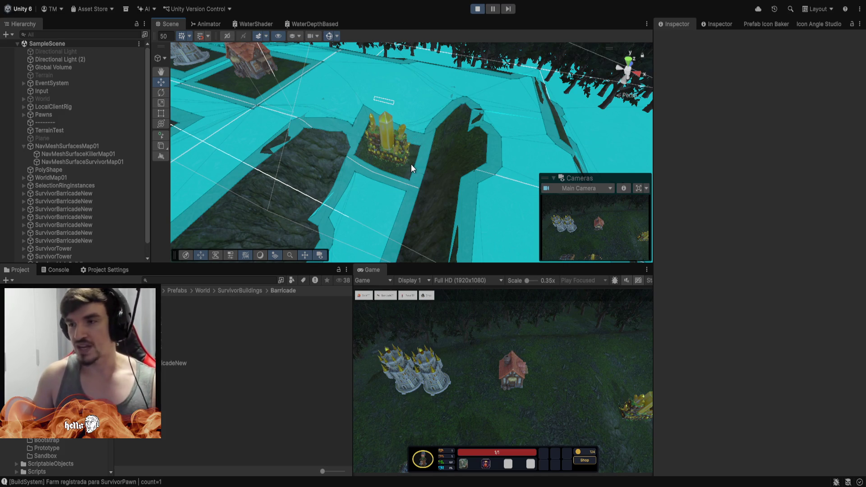
{"action": "scroll", "coordinate": [405, 166], "scroll_direction": "up", "scroll_amount": 5}
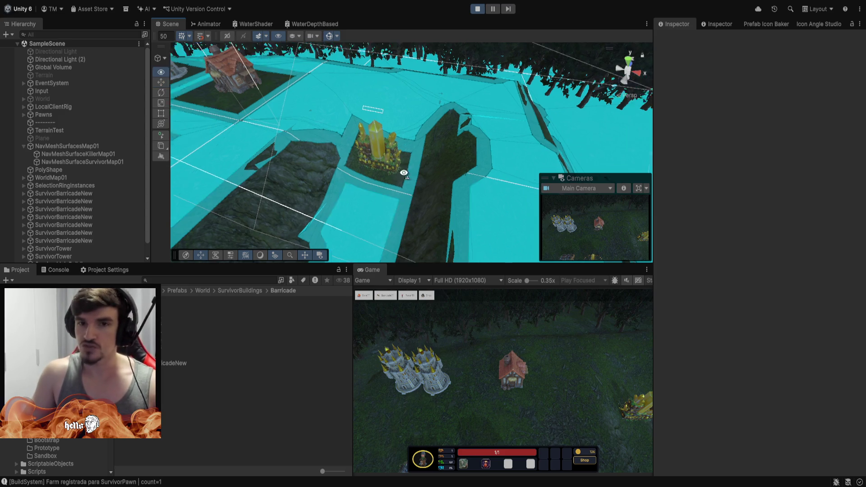
{"action": "mouse_move", "coordinate": [404, 171]}
{"action": "left_mouse_down"}
{"action": "mouse_move", "coordinate": [207, 211]}
{"action": "mouse_move", "coordinate": [321, 193]}
{"action": "mouse_move", "coordinate": [335, 101]}
{"action": "left_mouse_up"}
{"action": "scroll", "coordinate": [470, 174], "scroll_direction": "down", "scroll_amount": 5}
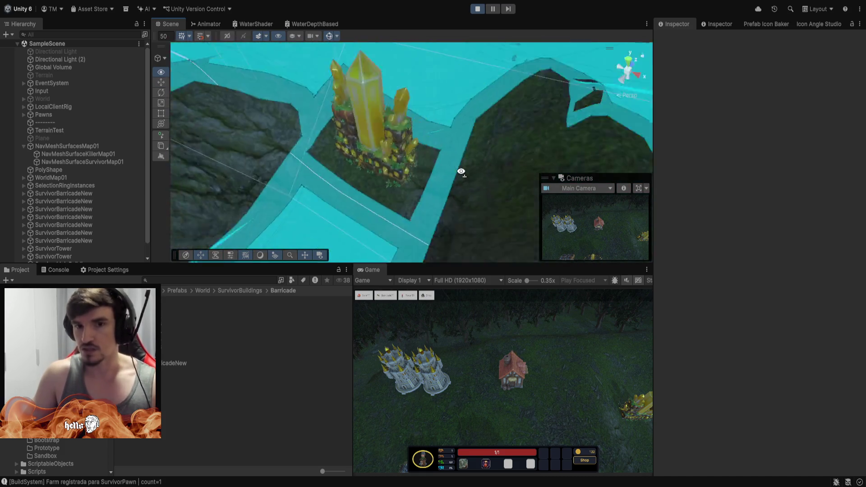
{"action": "mouse_move", "coordinate": [460, 170]}
{"action": "left_mouse_down"}
{"action": "mouse_move", "coordinate": [309, 147]}
{"action": "mouse_move", "coordinate": [406, 158]}
{"action": "mouse_move", "coordinate": [719, 135]}
{"action": "mouse_move", "coordinate": [627, 69]}
{"action": "mouse_move", "coordinate": [422, 187]}
{"action": "mouse_move", "coordinate": [300, 196]}
{"action": "left_mouse_up"}
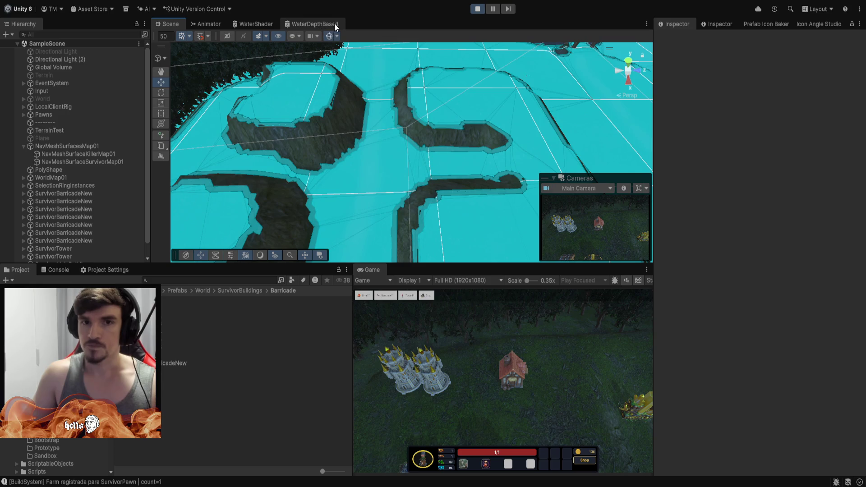
- Hide the NavMesh overlay and orbit toward the rocky slope, trees and dirt path
{"action": "left_click", "coordinate": [328, 37]}
{"action": "mouse_move", "coordinate": [451, 113]}
{"action": "left_mouse_down"}
{"action": "mouse_move", "coordinate": [485, 134]}
{"action": "mouse_move", "coordinate": [388, 121]}
{"action": "left_mouse_up"}
{"action": "mouse_move", "coordinate": [461, 135]}
{"action": "left_mouse_down"}
{"action": "mouse_move", "coordinate": [466, 170]}
{"action": "mouse_move", "coordinate": [355, 97]}
{"action": "mouse_move", "coordinate": [361, 195]}
{"action": "mouse_move", "coordinate": [234, 134]}
{"action": "mouse_move", "coordinate": [544, 183]}
{"action": "mouse_move", "coordinate": [435, 147]}
{"action": "left_mouse_up"}
{"action": "mouse_move", "coordinate": [434, 95]}
{"action": "left_mouse_down"}
{"action": "mouse_move", "coordinate": [531, 74]}
{"action": "mouse_move", "coordinate": [679, 68]}
{"action": "mouse_move", "coordinate": [407, 167]}
{"action": "left_mouse_up"}
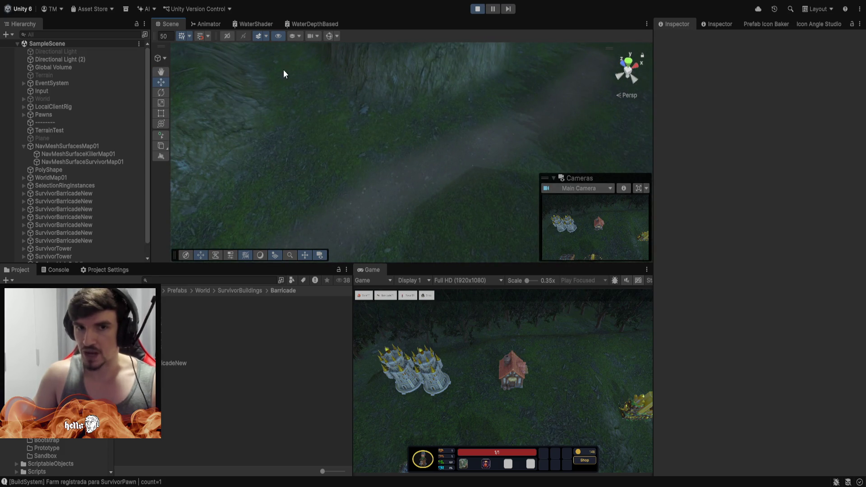
- Orbit the Scene view from the grass up toward the hills, sky and forest
{"action": "mouse_move", "coordinate": [284, 73]}
{"action": "left_mouse_down"}
{"action": "mouse_move", "coordinate": [348, 83]}
{"action": "mouse_move", "coordinate": [264, 10]}
{"action": "mouse_move", "coordinate": [301, 9]}
{"action": "mouse_move", "coordinate": [535, 127]}
{"action": "mouse_move", "coordinate": [654, 120]}
{"action": "mouse_move", "coordinate": [448, 175]}
{"action": "left_mouse_up"}
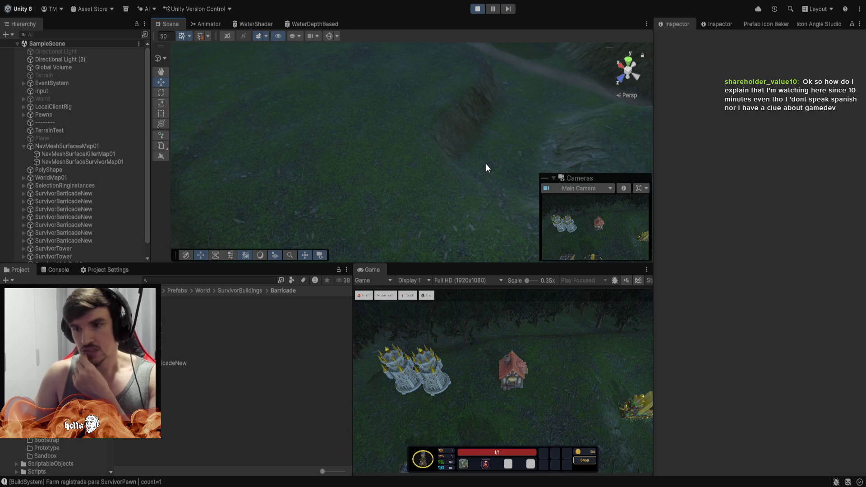
{"action": "mouse_move", "coordinate": [420, 141]}
{"action": "left_mouse_down"}
{"action": "mouse_move", "coordinate": [499, 102]}
{"action": "mouse_move", "coordinate": [505, 31]}
{"action": "mouse_move", "coordinate": [518, 4]}
{"action": "mouse_move", "coordinate": [510, 29]}
{"action": "mouse_move", "coordinate": [357, 126]}
{"action": "mouse_move", "coordinate": [118, 178]}
{"action": "mouse_move", "coordinate": [102, 167]}
{"action": "mouse_move", "coordinate": [117, 134]}
{"action": "mouse_move", "coordinate": [115, 104]}
{"action": "mouse_move", "coordinate": [95, 102]}
{"action": "left_mouse_up"}
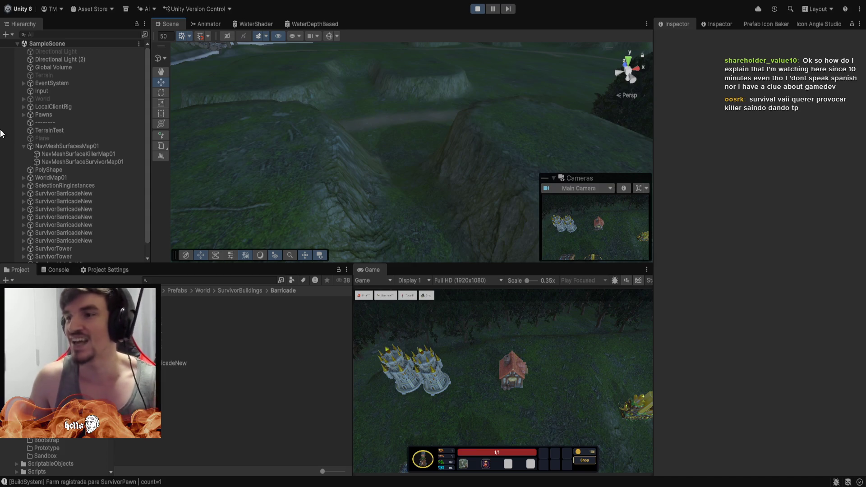
{"action": "mouse_move", "coordinate": [346, 130]}
{"action": "left_mouse_down"}
{"action": "mouse_move", "coordinate": [339, 72]}
{"action": "mouse_move", "coordinate": [343, 90]}
{"action": "mouse_move", "coordinate": [397, 113]}
{"action": "mouse_move", "coordinate": [412, 132]}
{"action": "mouse_move", "coordinate": [193, 197]}
{"action": "left_mouse_up"}
{"action": "scroll", "coordinate": [193, 198], "scroll_direction": "down", "scroll_amount": 5}
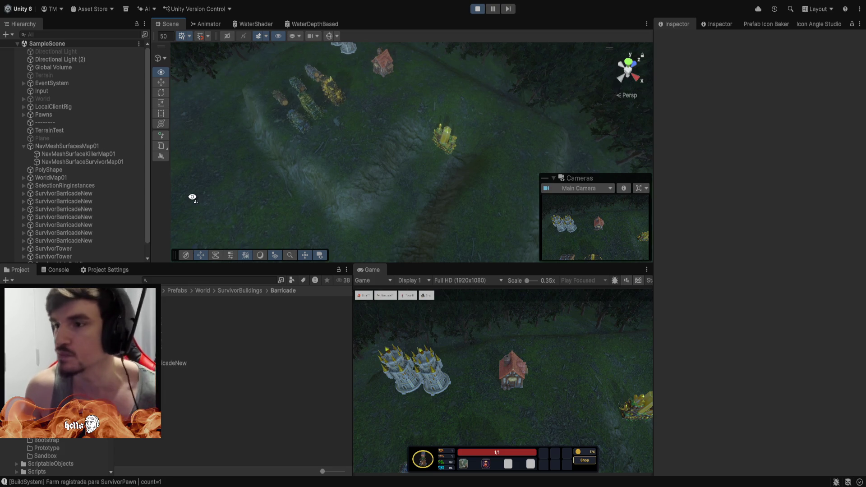
{"action": "mouse_move", "coordinate": [192, 198]}
{"action": "left_mouse_down"}
{"action": "mouse_move", "coordinate": [250, 205]}
{"action": "mouse_move", "coordinate": [317, 197]}
{"action": "mouse_move", "coordinate": [261, 189]}
{"action": "mouse_move", "coordinate": [350, 208]}
{"action": "mouse_move", "coordinate": [232, 131]}
{"action": "mouse_move", "coordinate": [300, 41]}
{"action": "mouse_move", "coordinate": [184, 131]}
{"action": "mouse_move", "coordinate": [329, 174]}
{"action": "mouse_move", "coordinate": [163, 143]}
{"action": "mouse_move", "coordinate": [245, 155]}
{"action": "left_mouse_up"}
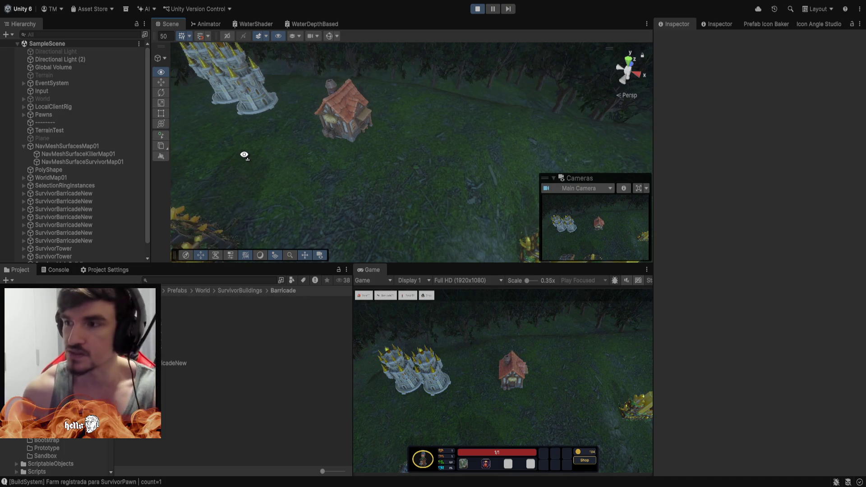
{"action": "left_click_drag", "start_coordinate": [244, 155], "coordinate": [244, 155]}
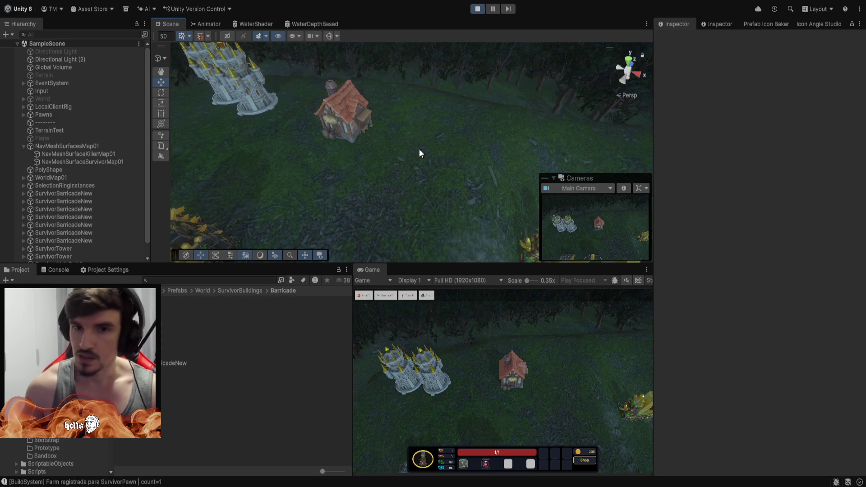
- Rotate and pan the view to centre the crystal tower and the buildings beyond it
{"action": "left_click_drag", "start_coordinate": [418, 149], "coordinate": [609, 119]}
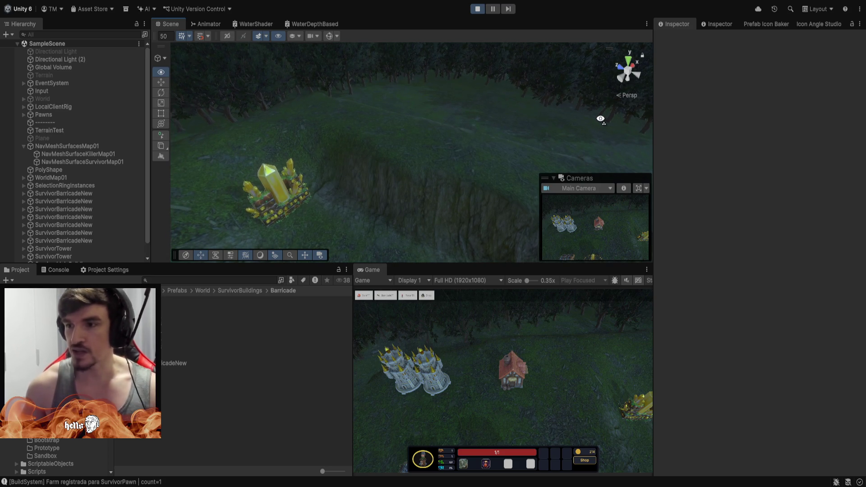
{"action": "left_click_drag", "start_coordinate": [597, 116], "coordinate": [428, 143]}
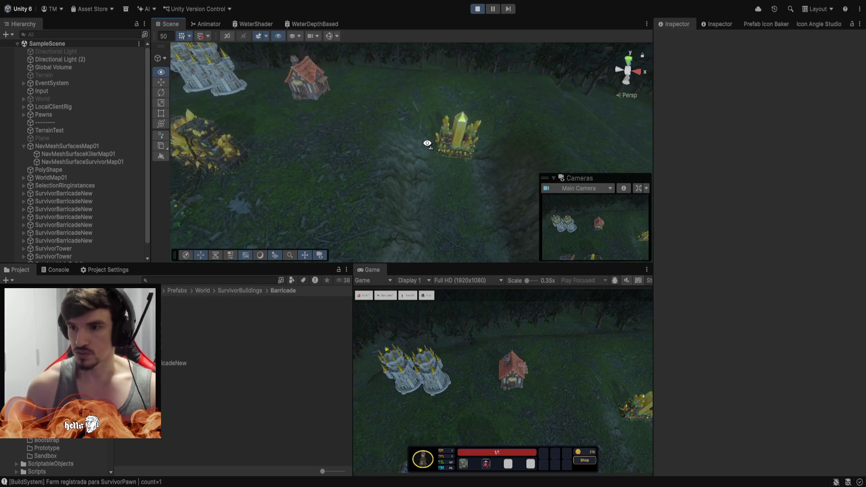
{"action": "key", "text": "d"}
{"action": "left_click_drag", "start_coordinate": [424, 149], "coordinate": [438, 140]}
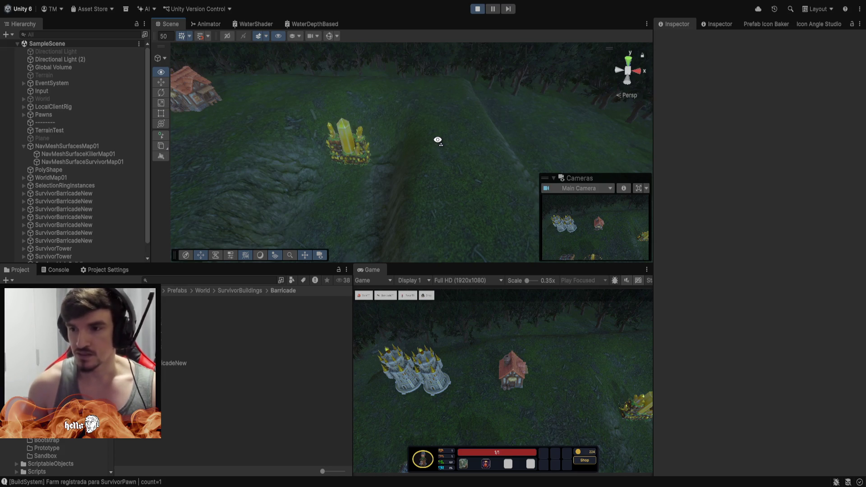
{"action": "left_click_drag", "start_coordinate": [438, 140], "coordinate": [368, 157]}
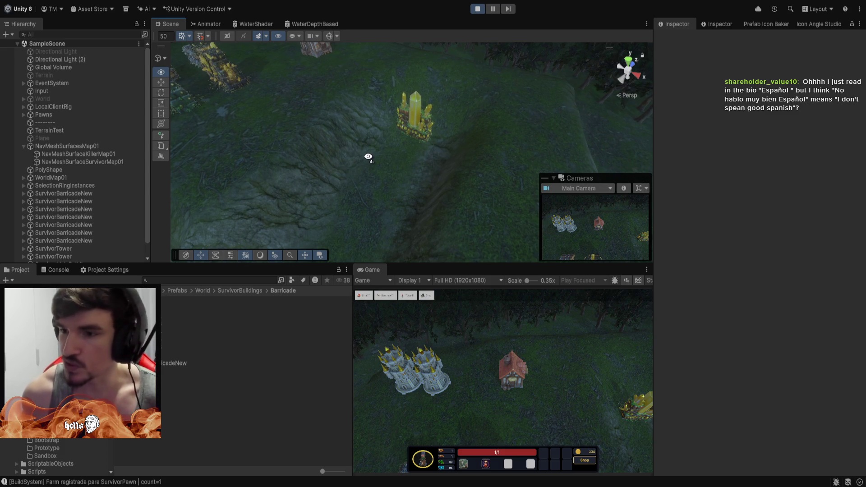
{"action": "left_click_drag", "start_coordinate": [368, 157], "coordinate": [370, 150]}
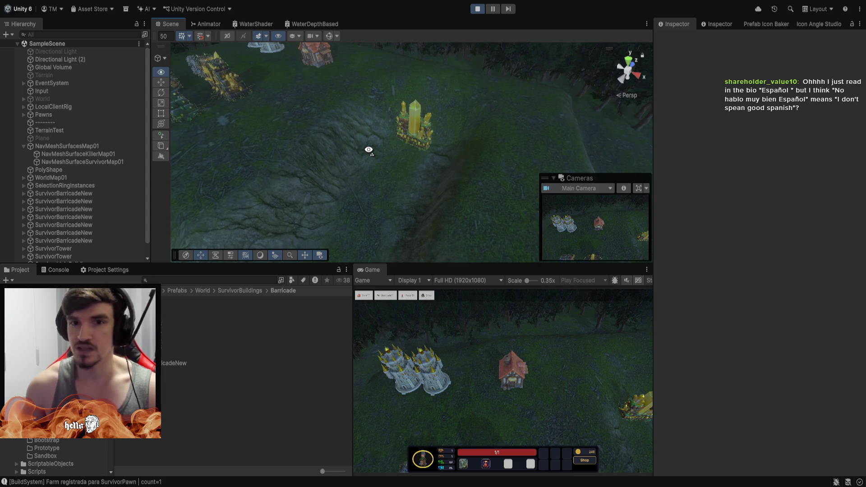
{"action": "mouse_move", "coordinate": [367, 147]}
{"action": "left_mouse_down"}
{"action": "mouse_move", "coordinate": [352, 129]}
{"action": "mouse_move", "coordinate": [354, 90]}
{"action": "mouse_move", "coordinate": [417, 86]}
{"action": "mouse_move", "coordinate": [414, 122]}
{"action": "mouse_move", "coordinate": [569, 120]}
{"action": "mouse_move", "coordinate": [498, 134]}
{"action": "mouse_move", "coordinate": [390, 135]}
{"action": "mouse_move", "coordinate": [361, 118]}
{"action": "mouse_move", "coordinate": [377, 84]}
{"action": "left_mouse_up"}
- Select the farm house, open its upgrade panel, and show the NavMesh overlay again
{"action": "left_click", "coordinate": [504, 374]}
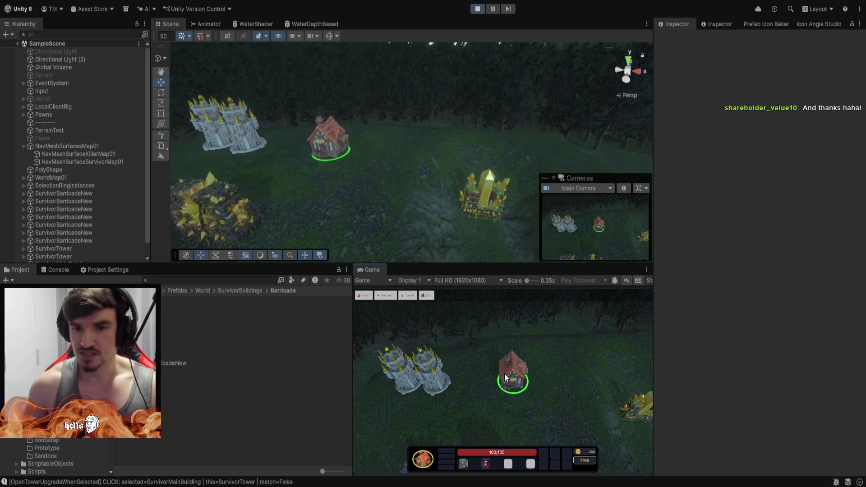
{"action": "left_click", "coordinate": [513, 373]}
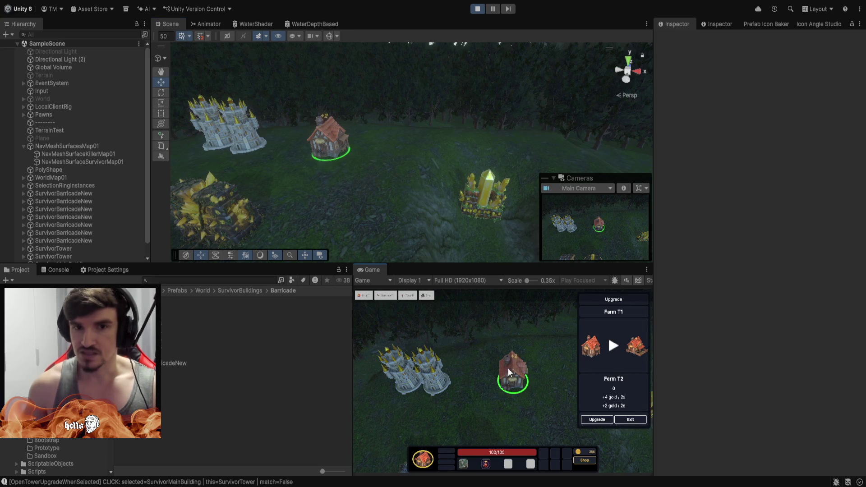
{"action": "left_click", "coordinate": [329, 35]}
{"action": "mouse_move", "coordinate": [356, 58]}
{"action": "left_mouse_down"}
{"action": "mouse_move", "coordinate": [440, 143]}
{"action": "mouse_move", "coordinate": [433, 154]}
{"action": "mouse_move", "coordinate": [373, 149]}
{"action": "mouse_move", "coordinate": [289, 123]}
{"action": "mouse_move", "coordinate": [343, 149]}
{"action": "left_mouse_up"}
- Upgrade the farm from tier 1 to tier 3 while moving in close to the house
{"action": "left_click", "coordinate": [597, 419]}
{"action": "mouse_move", "coordinate": [406, 181]}
{"action": "left_mouse_down"}
{"action": "mouse_move", "coordinate": [440, 206]}
{"action": "mouse_move", "coordinate": [542, 174]}
{"action": "mouse_move", "coordinate": [466, 189]}
{"action": "mouse_move", "coordinate": [519, 213]}
{"action": "mouse_move", "coordinate": [649, 418]}
{"action": "left_mouse_up"}
{"action": "left_click", "coordinate": [596, 420]}
{"action": "mouse_move", "coordinate": [505, 217]}
{"action": "left_mouse_down"}
{"action": "mouse_move", "coordinate": [474, 169]}
{"action": "mouse_move", "coordinate": [339, 131]}
{"action": "left_mouse_up"}
{"action": "mouse_move", "coordinate": [415, 170]}
{"action": "left_mouse_down"}
{"action": "mouse_move", "coordinate": [256, 174]}
{"action": "mouse_move", "coordinate": [158, 144]}
{"action": "mouse_move", "coordinate": [31, 145]}
{"action": "mouse_move", "coordinate": [810, 126]}
{"action": "mouse_move", "coordinate": [530, 123]}
{"action": "mouse_move", "coordinate": [451, 149]}
{"action": "mouse_move", "coordinate": [406, 182]}
{"action": "left_mouse_up"}
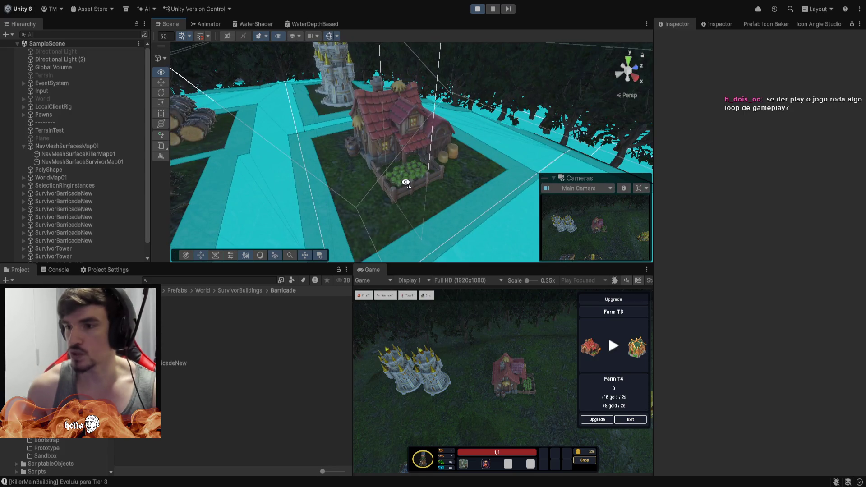
- Orbit and zoom around the tier-3 farm house from low horizon and overhead angles
{"action": "left_click_drag", "start_coordinate": [406, 182], "coordinate": [444, 199]}
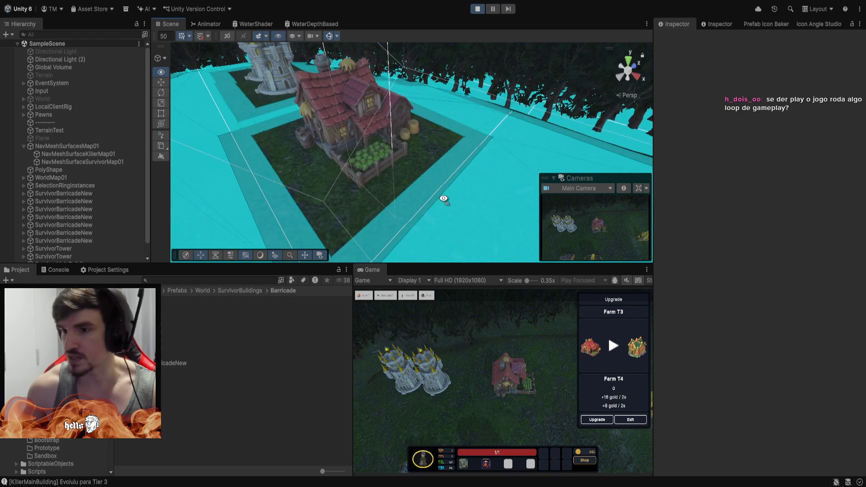
{"action": "scroll", "coordinate": [444, 199], "scroll_direction": "down", "scroll_amount": 4}
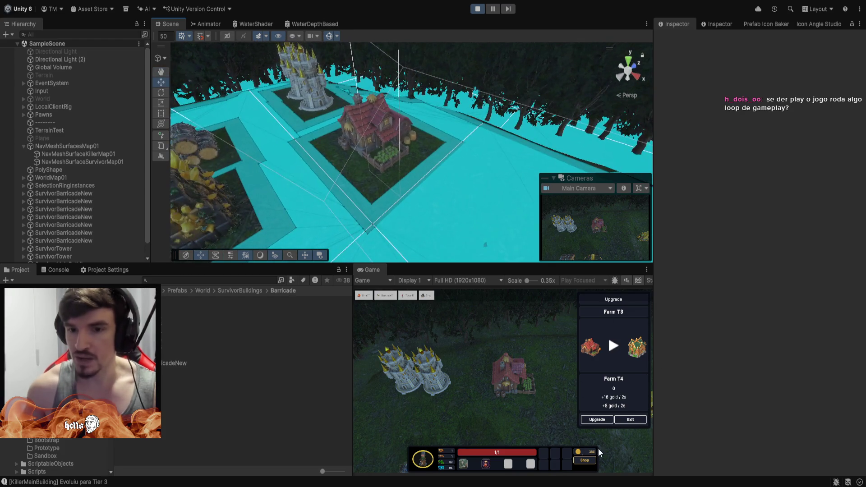
{"action": "scroll", "coordinate": [459, 172], "scroll_direction": "down", "scroll_amount": 5}
{"action": "mouse_move", "coordinate": [463, 170]}
{"action": "left_mouse_down"}
{"action": "mouse_move", "coordinate": [537, 168]}
{"action": "mouse_move", "coordinate": [540, 105]}
{"action": "mouse_move", "coordinate": [543, 165]}
{"action": "mouse_move", "coordinate": [464, 199]}
{"action": "mouse_move", "coordinate": [386, 128]}
{"action": "mouse_move", "coordinate": [498, 159]}
{"action": "left_mouse_up"}
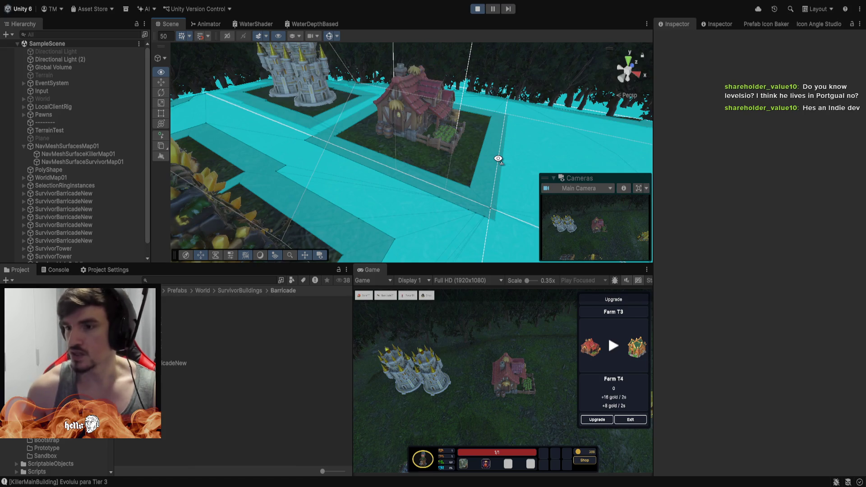
{"action": "left_click_drag", "start_coordinate": [498, 159], "coordinate": [507, 151]}
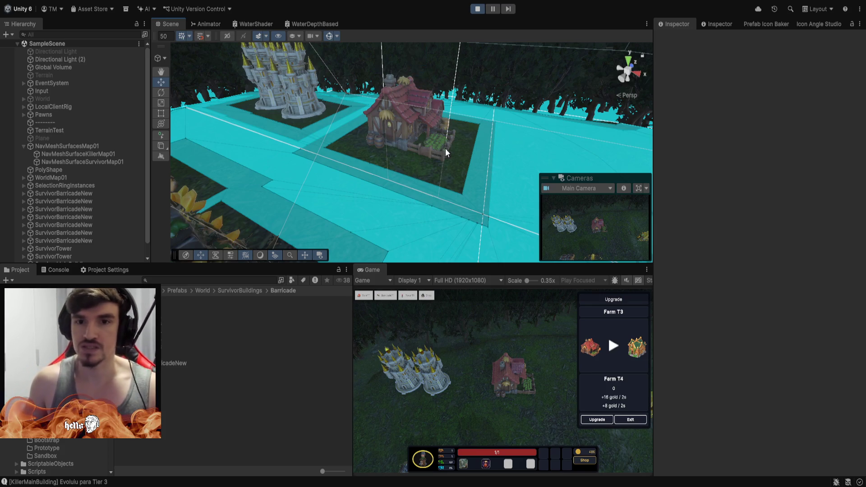
{"action": "left_click_drag", "start_coordinate": [483, 152], "coordinate": [181, 142]}
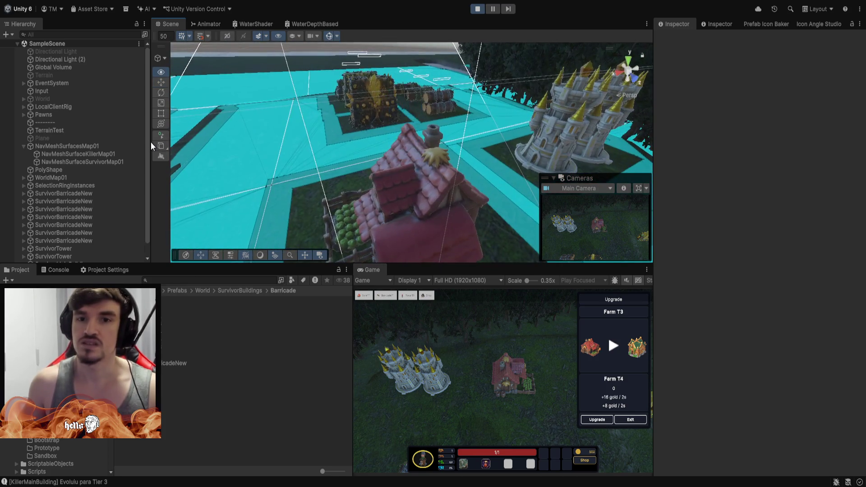
{"action": "mouse_move", "coordinate": [180, 143]}
{"action": "left_mouse_down"}
{"action": "mouse_move", "coordinate": [376, 137]}
{"action": "mouse_move", "coordinate": [267, 104]}
{"action": "mouse_move", "coordinate": [418, 138]}
{"action": "left_mouse_up"}
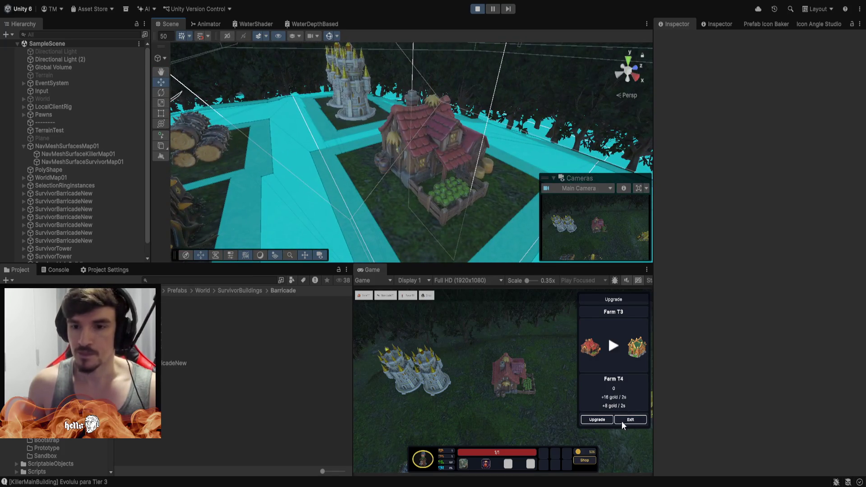
- Upgrade the farm to tier 4 and re-centre the Scene view on the farm house
{"action": "left_click", "coordinate": [601, 421]}
{"action": "mouse_move", "coordinate": [421, 187]}
{"action": "left_mouse_down"}
{"action": "mouse_move", "coordinate": [405, 97]}
{"action": "mouse_move", "coordinate": [345, 149]}
{"action": "left_mouse_up"}
{"action": "key", "text": "f"}
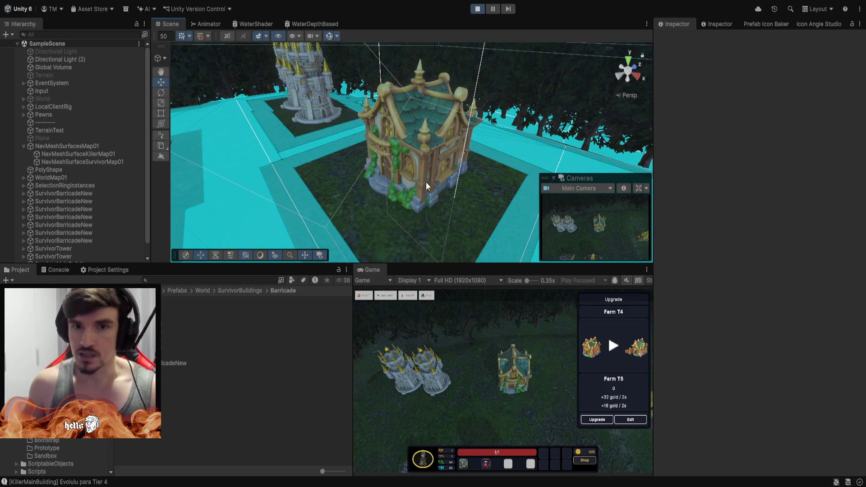
{"action": "mouse_move", "coordinate": [425, 183]}
{"action": "left_mouse_down"}
{"action": "mouse_move", "coordinate": [392, 153]}
{"action": "mouse_move", "coordinate": [532, 167]}
{"action": "mouse_move", "coordinate": [551, 145]}
{"action": "mouse_move", "coordinate": [537, 135]}
{"action": "left_mouse_up"}
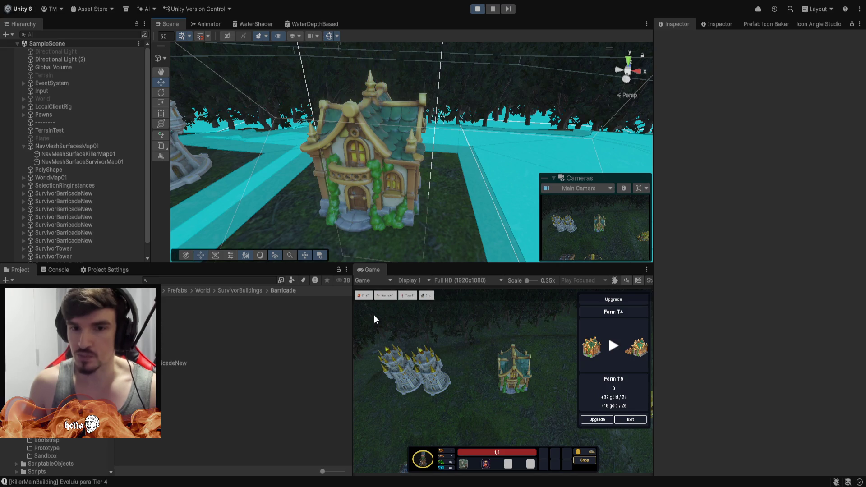
- Place a new red-roofed tower on the ground near the farm
{"action": "left_click", "coordinate": [409, 297]}
{"action": "key", "text": "d"}
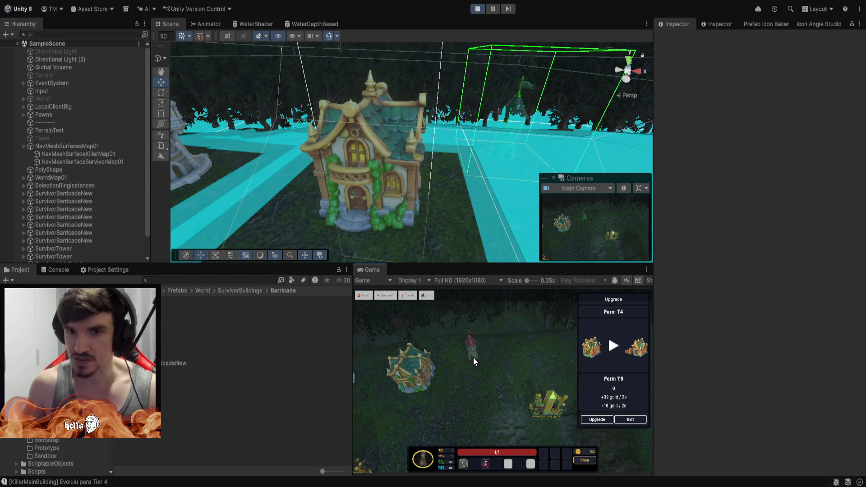
{"action": "left_click", "coordinate": [473, 358]}
{"action": "mouse_move", "coordinate": [499, 212]}
{"action": "left_mouse_down"}
{"action": "mouse_move", "coordinate": [515, 105]}
{"action": "mouse_move", "coordinate": [458, 135]}
{"action": "left_mouse_up"}
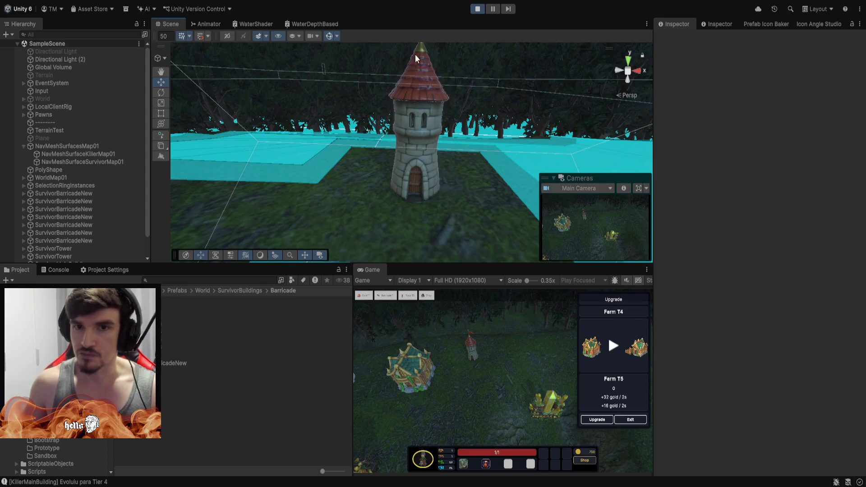
- Select the new tower and upgrade it from tier 1 to tier 4
{"action": "left_click", "coordinate": [471, 353]}
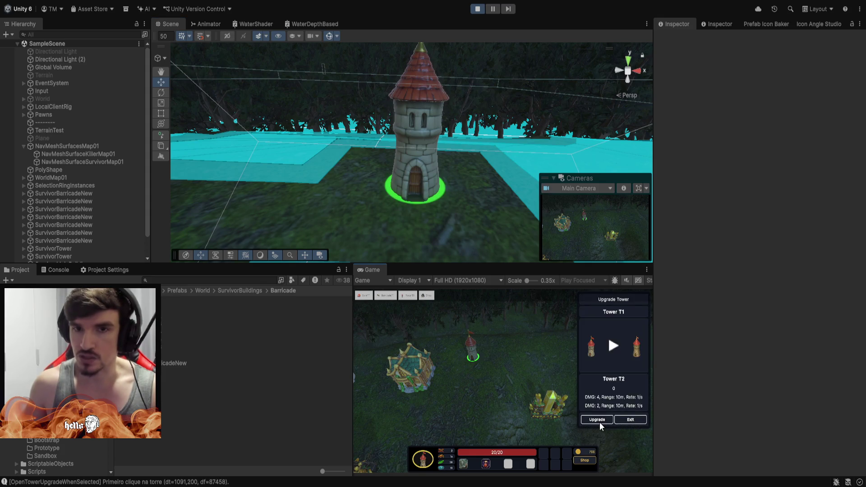
{"action": "left_click", "coordinate": [600, 423]}
{"action": "left_click", "coordinate": [599, 422]}
{"action": "mouse_move", "coordinate": [449, 177]}
{"action": "left_mouse_down"}
{"action": "mouse_move", "coordinate": [461, 159]}
{"action": "mouse_move", "coordinate": [410, 180]}
{"action": "mouse_move", "coordinate": [323, 161]}
{"action": "left_mouse_up"}
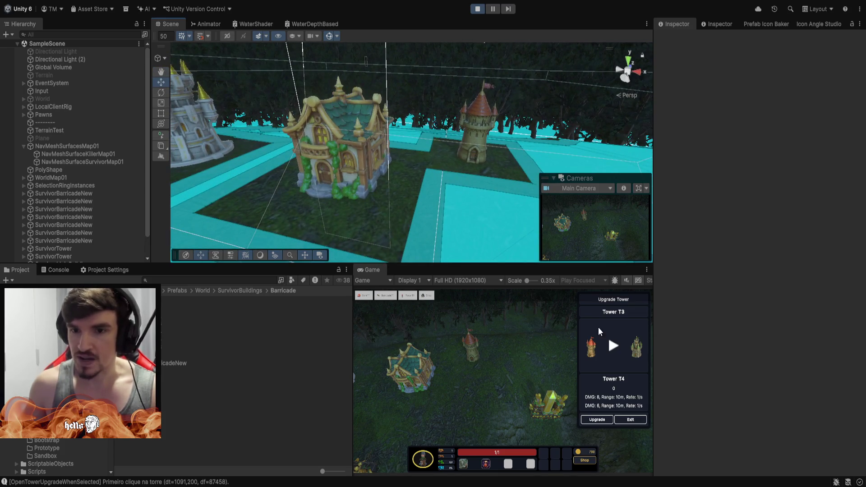
{"action": "left_click", "coordinate": [463, 127]}
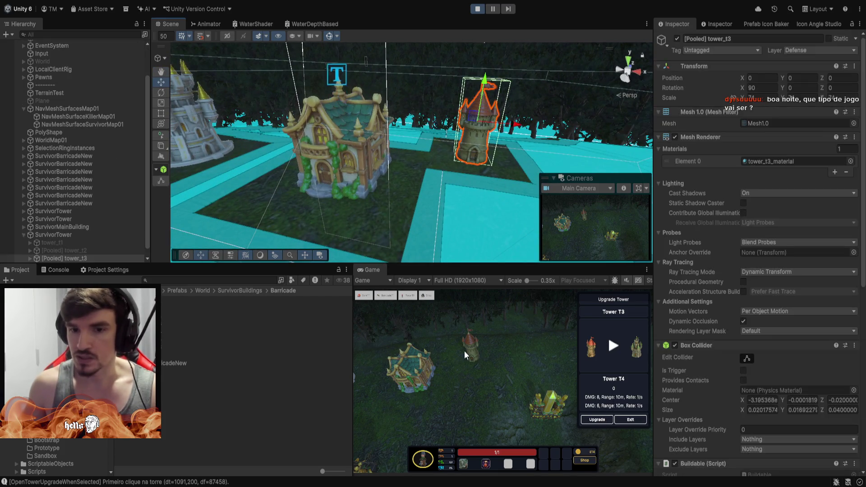
{"action": "left_click", "coordinate": [589, 419]}
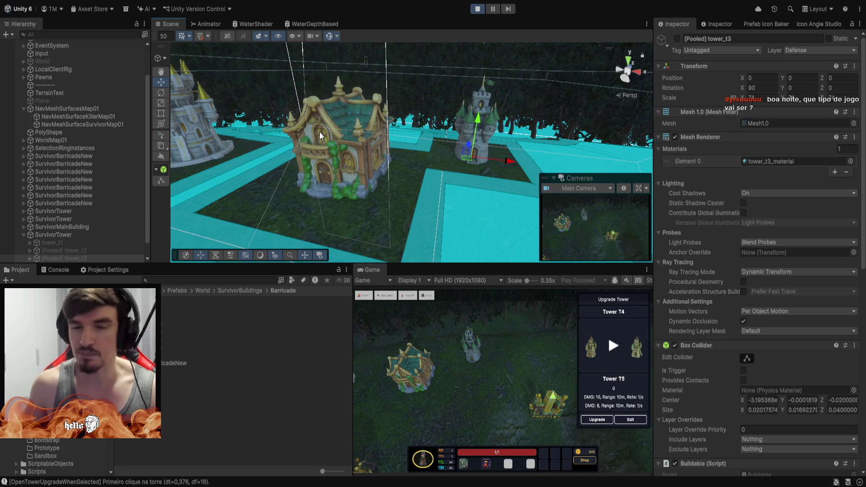
{"action": "left_click", "coordinate": [481, 182]}
{"action": "mouse_move", "coordinate": [478, 183]}
{"action": "left_mouse_down"}
{"action": "mouse_move", "coordinate": [530, 101]}
{"action": "mouse_move", "coordinate": [448, 104]}
{"action": "mouse_move", "coordinate": [480, 130]}
{"action": "mouse_move", "coordinate": [517, 128]}
{"action": "left_mouse_up"}
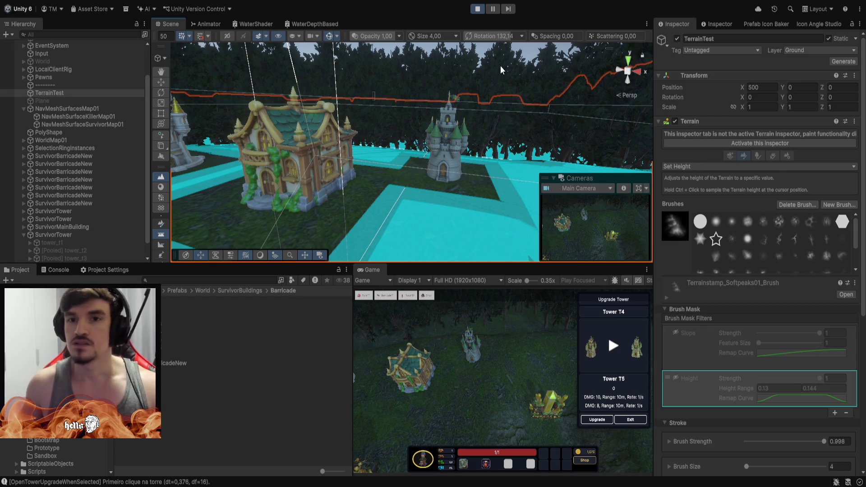
- Select the green-roofed tower, upgrade it to tier 5, and exit its upgrade panel
{"action": "left_click_drag", "start_coordinate": [500, 66], "coordinate": [515, 85]}
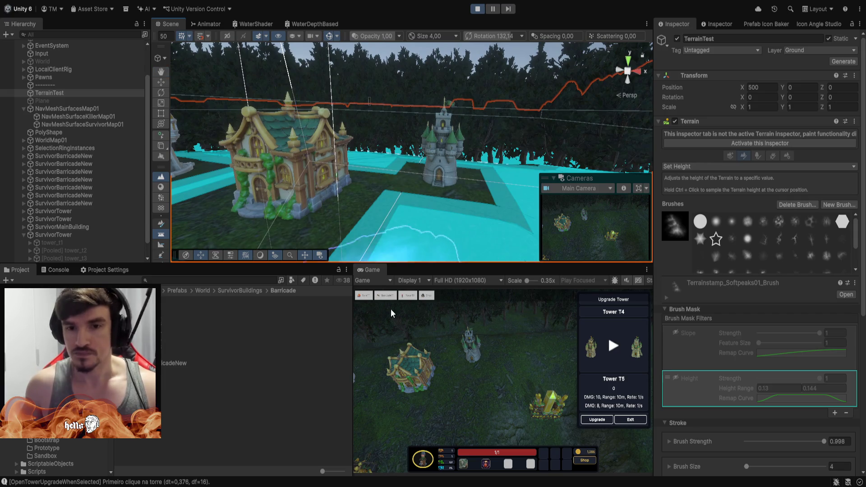
{"action": "left_click", "coordinate": [413, 377]}
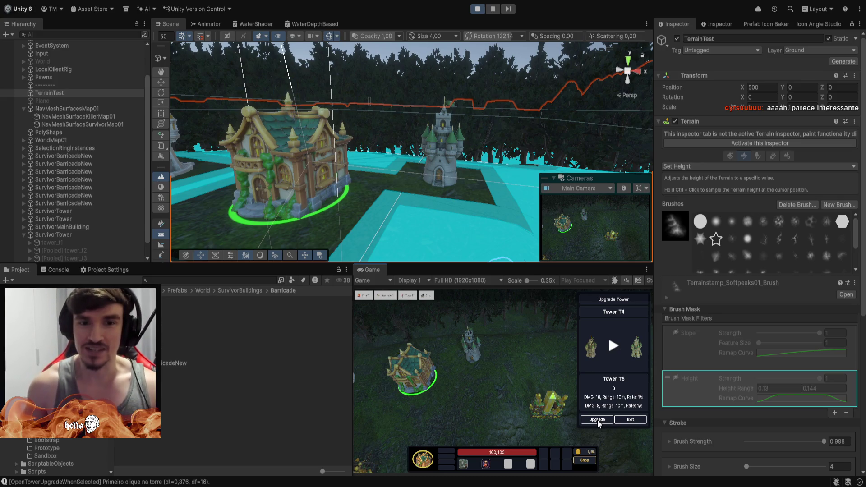
{"action": "left_click", "coordinate": [597, 420]}
{"action": "scroll", "coordinate": [487, 116], "scroll_direction": "up", "scroll_amount": 10}
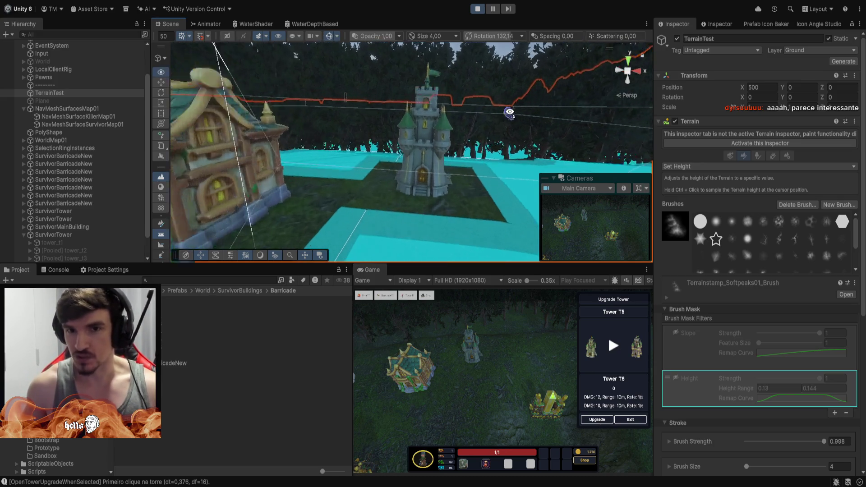
{"action": "scroll", "coordinate": [507, 119], "scroll_direction": "down", "scroll_amount": 10}
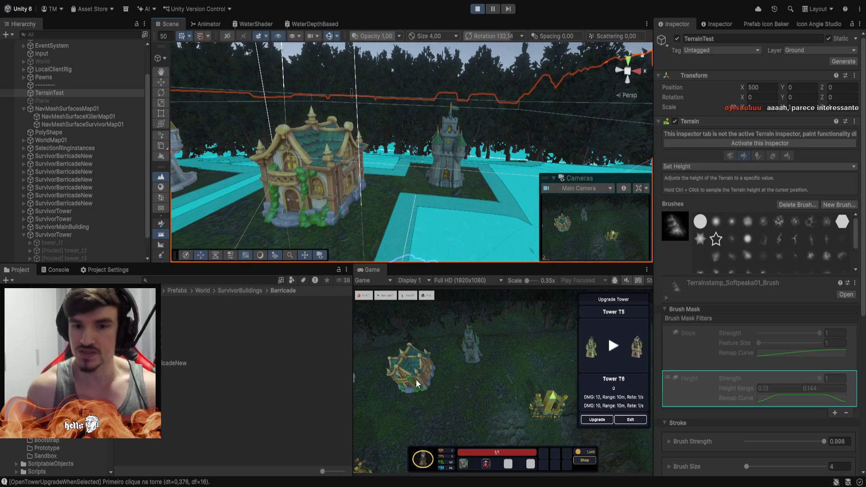
{"action": "left_click", "coordinate": [631, 419]}
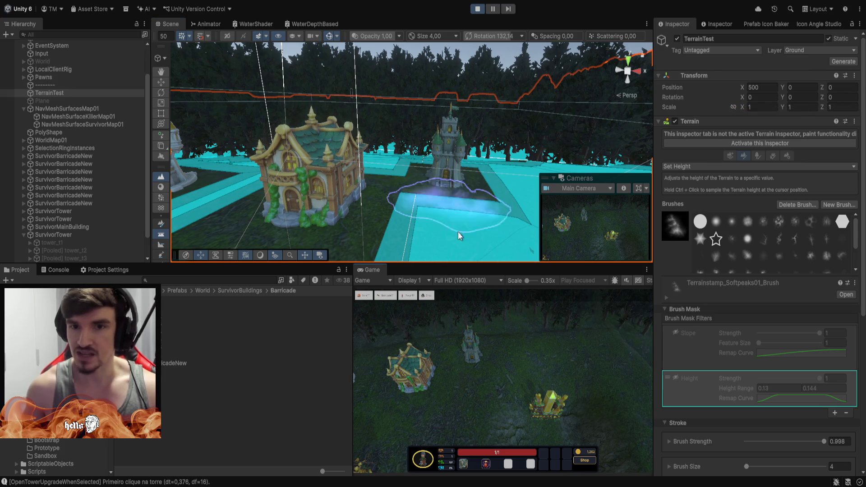
{"action": "mouse_move", "coordinate": [458, 207]}
{"action": "left_mouse_down"}
{"action": "mouse_move", "coordinate": [517, 142]}
{"action": "mouse_move", "coordinate": [509, 178]}
{"action": "mouse_move", "coordinate": [266, 148]}
{"action": "mouse_move", "coordinate": [388, 180]}
{"action": "mouse_move", "coordinate": [456, 258]}
{"action": "left_mouse_up"}
- Select the farm and upgrade it twice, taking it from tier 4 through tier 5 to tier 6
{"action": "left_click", "coordinate": [414, 374]}
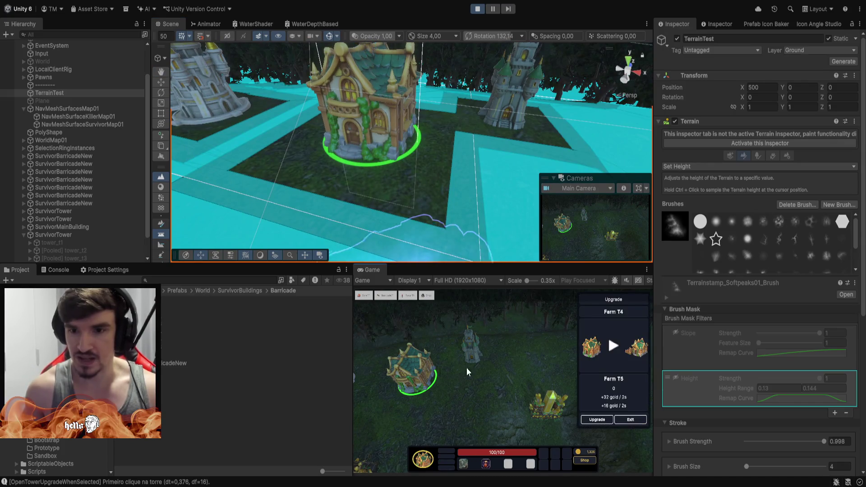
{"action": "left_click", "coordinate": [598, 420]}
{"action": "mouse_move", "coordinate": [514, 188]}
{"action": "left_mouse_down"}
{"action": "mouse_move", "coordinate": [515, 112]}
{"action": "mouse_move", "coordinate": [606, 109]}
{"action": "left_mouse_up"}
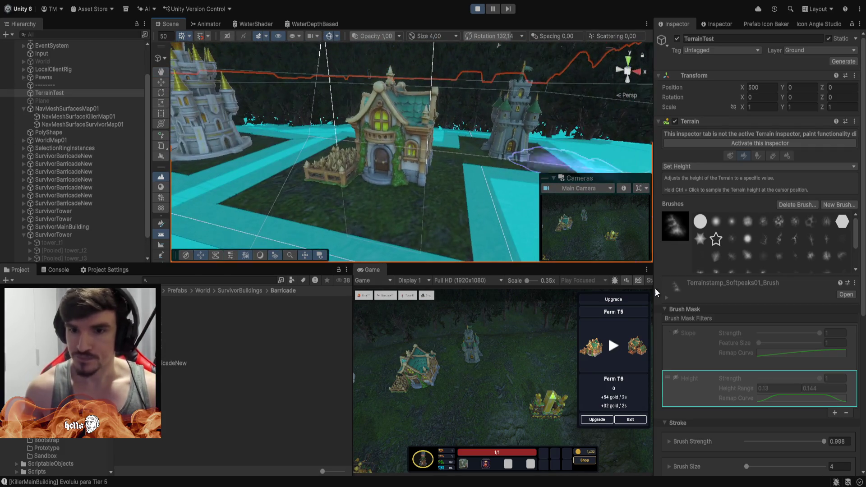
{"action": "left_click", "coordinate": [598, 419]}
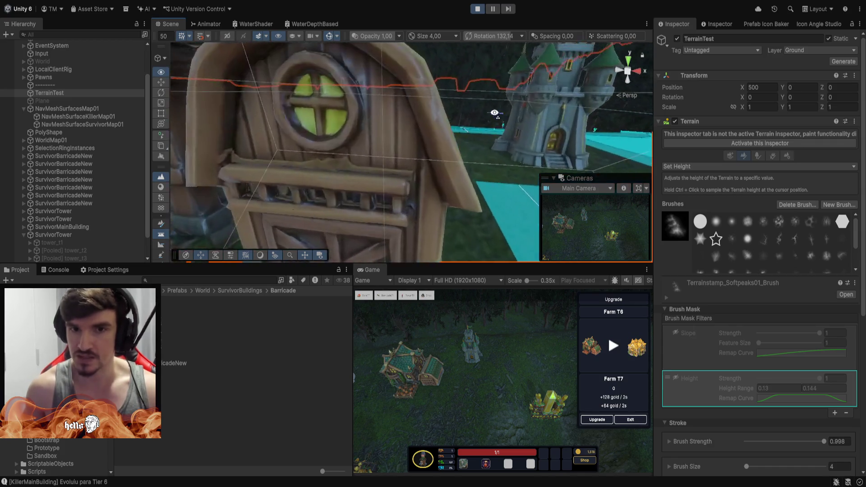
{"action": "left_click_drag", "start_coordinate": [389, 115], "coordinate": [319, 102]}
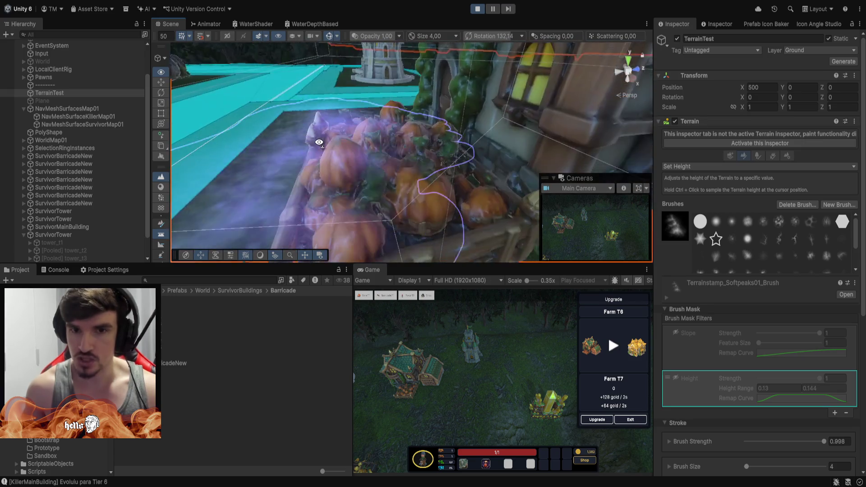